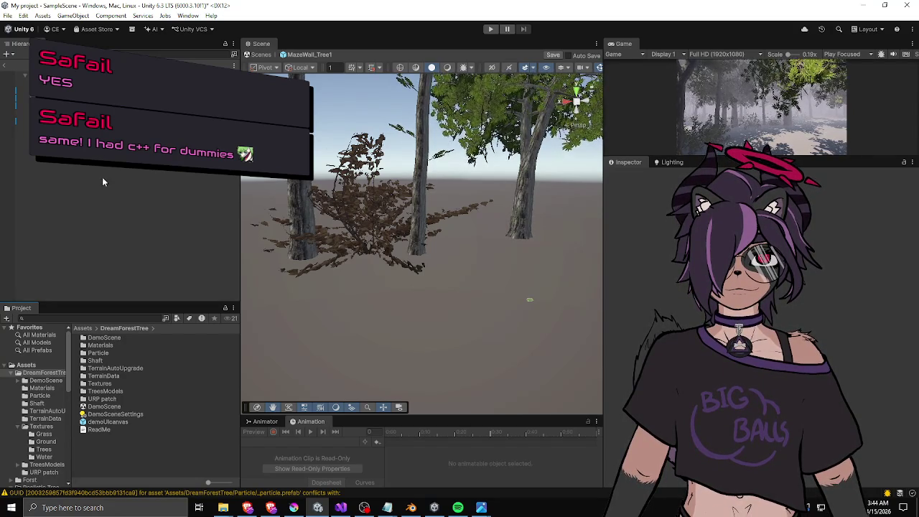
Drag the Hierarchy/Scene splitter right to widen the Hierarchy, and slightly shorten the Project window.
drag(103, 300, 104, 313)
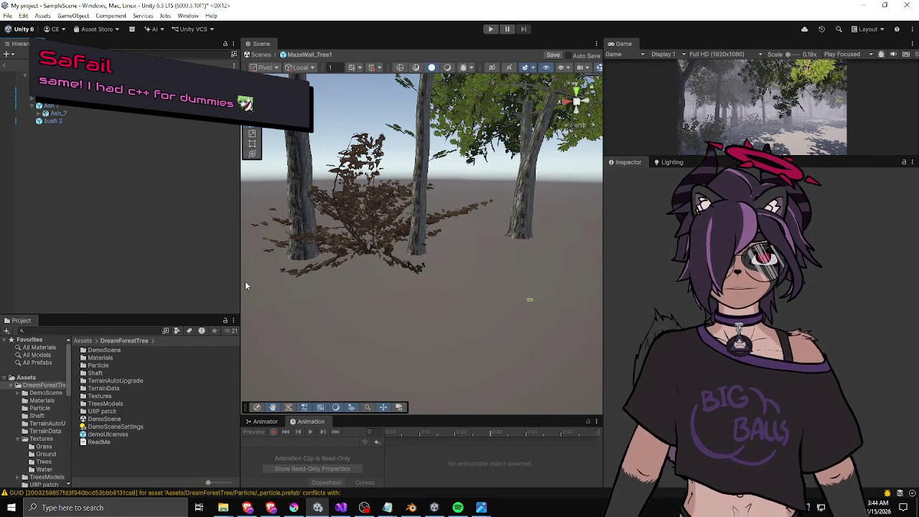
drag(244, 285, 280, 281)
drag(173, 317, 168, 292)
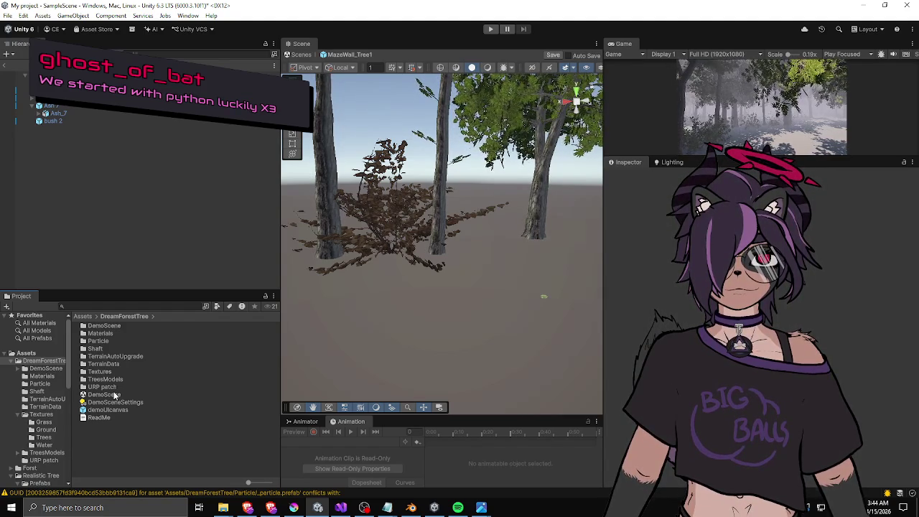
drag(107, 290, 105, 296)
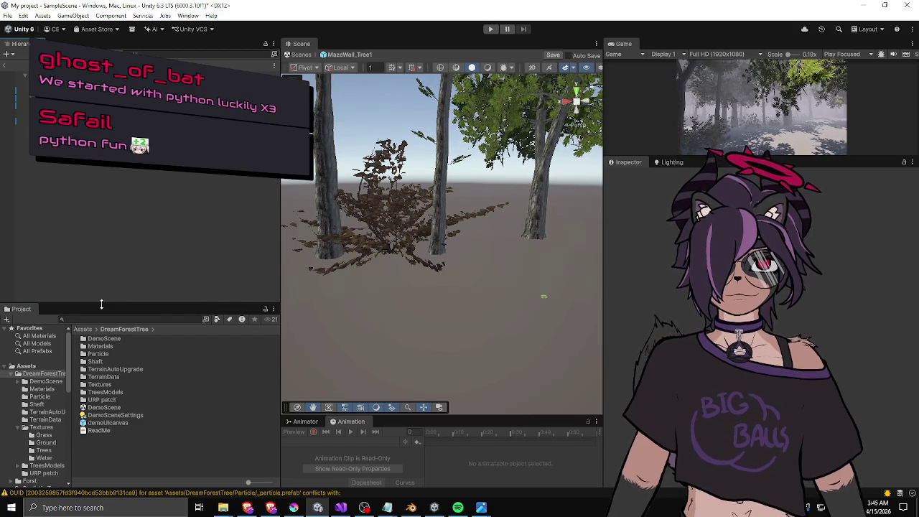
Raise the Hierarchy/Project divider to enlarge the Project window, then pull the side-panel splitter back left.
drag(101, 306, 100, 285)
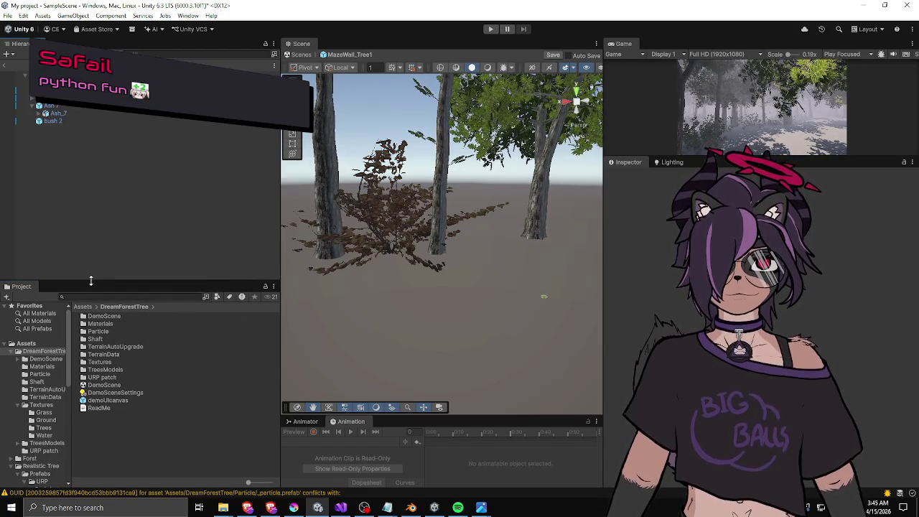
drag(91, 281, 90, 281)
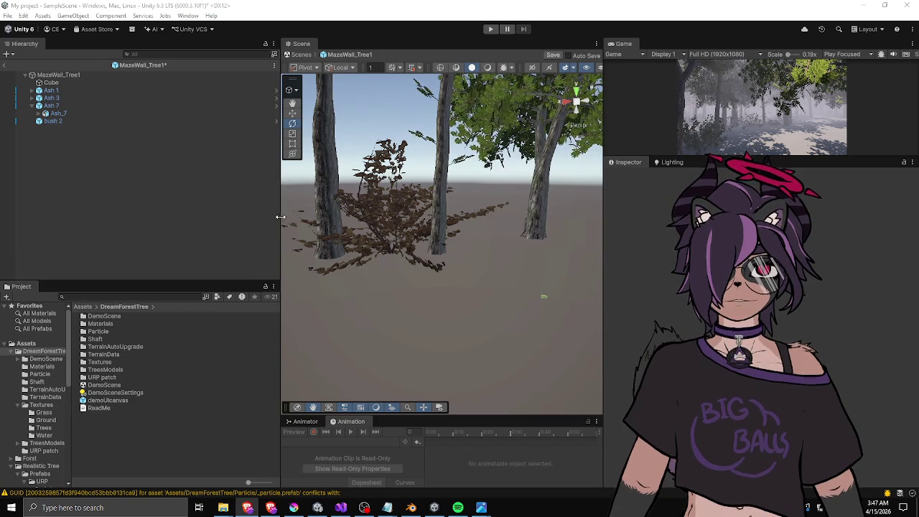
mouse_move(280, 216)
mouse_down()
mouse_move(220, 225)
mouse_move(197, 245)
mouse_up()
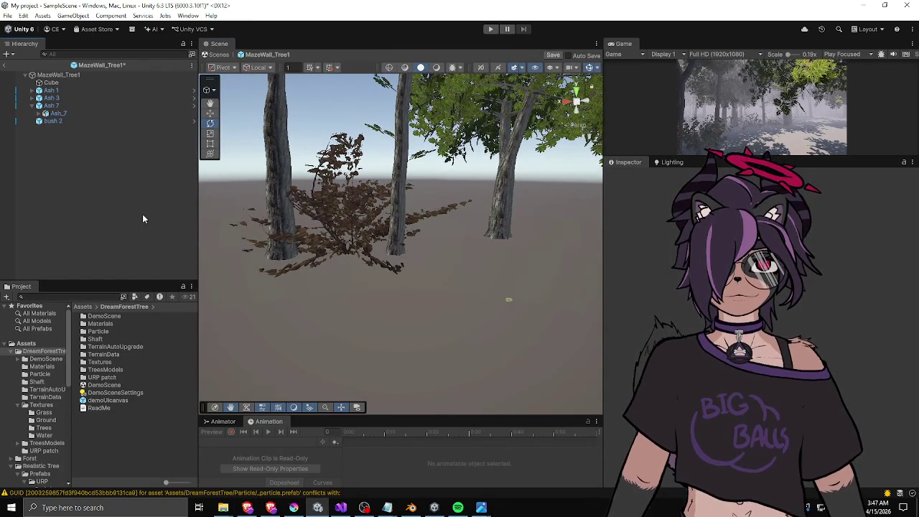
Shift the side-panel splitter left to widen the Scene view, toggling the Ash 7 foldout along the way.
drag(197, 220, 194, 223)
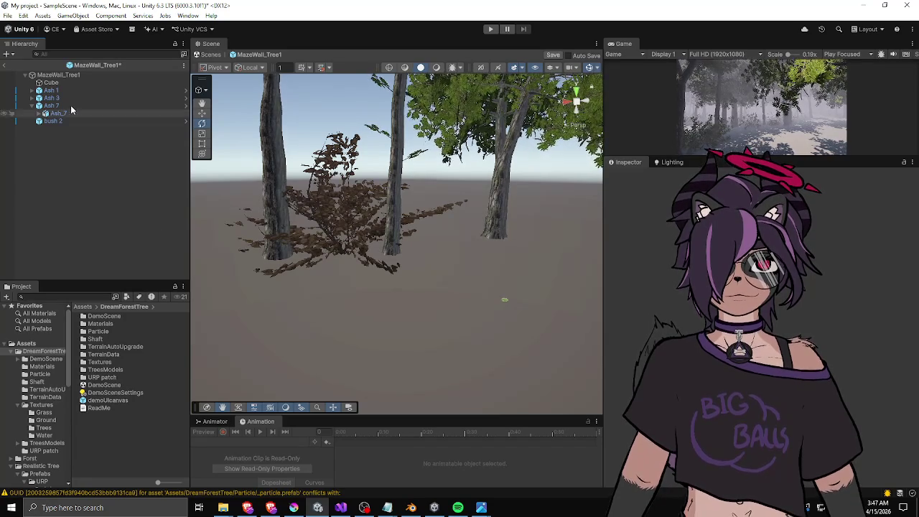
click(33, 106)
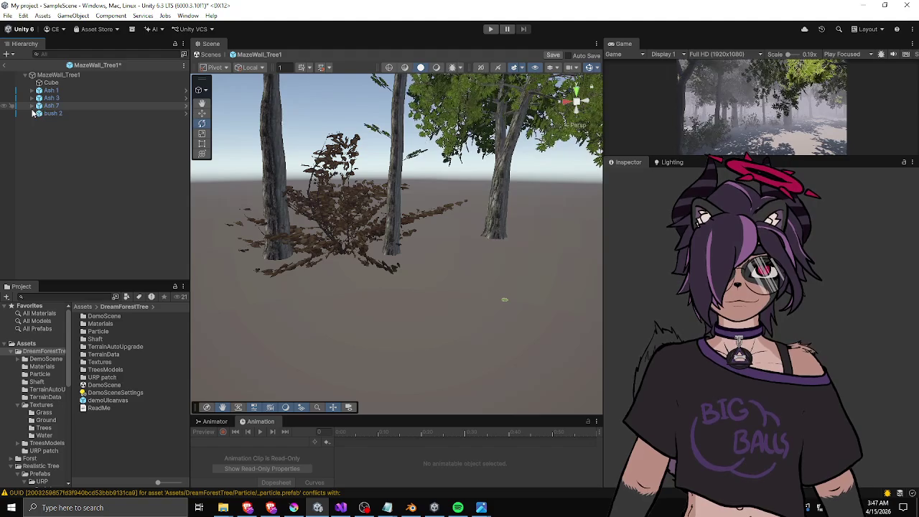
click(33, 106)
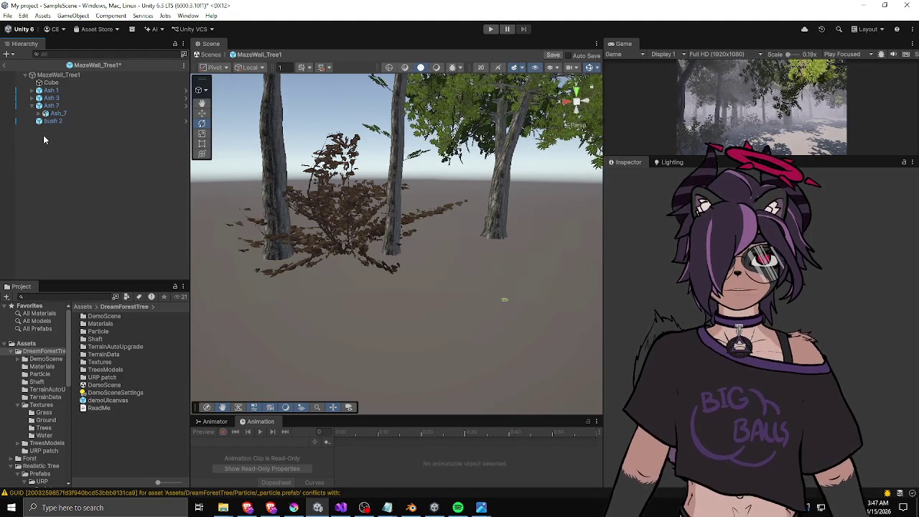
drag(191, 170, 178, 171)
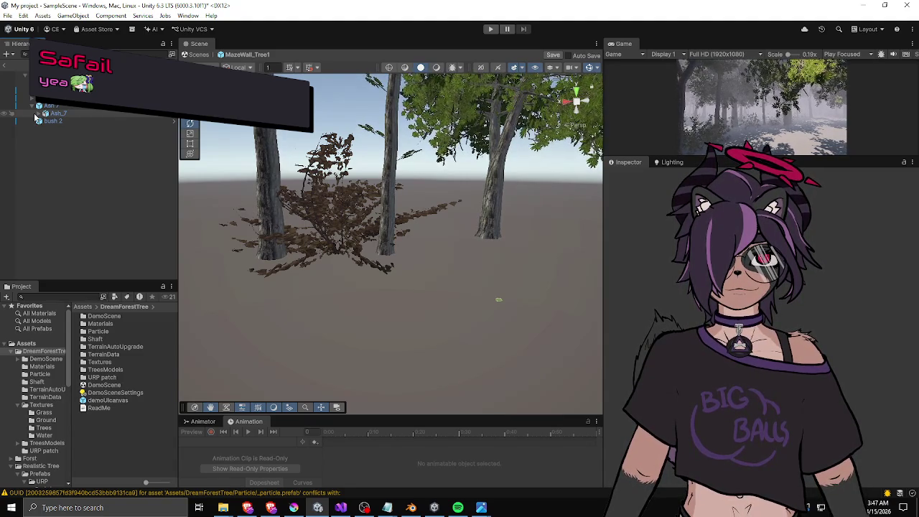
Toggle the Ash 7 and Ash_7 foldouts, select then deselect bush 2, and widen the side panels slightly.
click(32, 107)
click(32, 106)
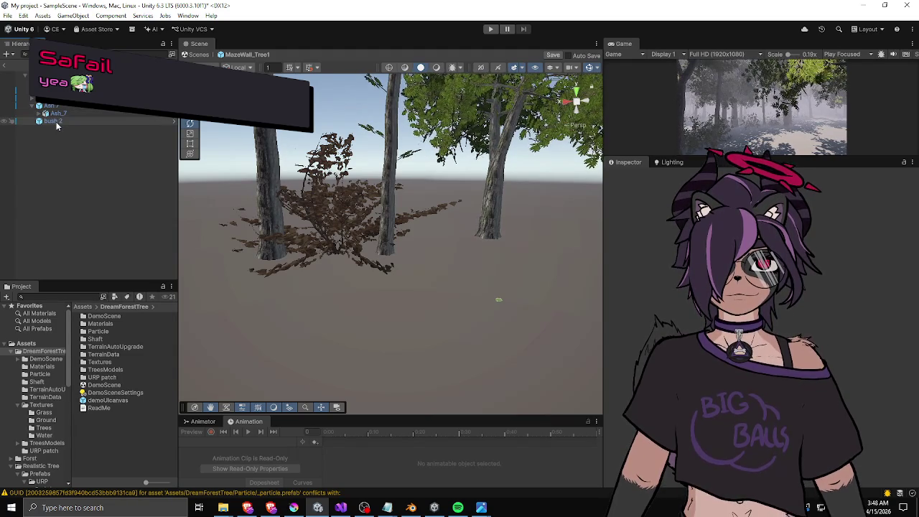
click(38, 113)
click(38, 113)
click(33, 106)
click(51, 114)
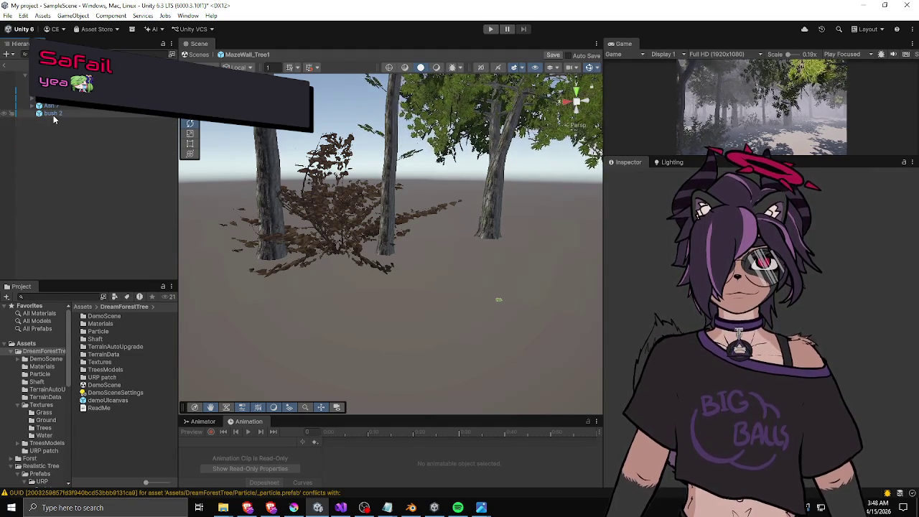
click(57, 135)
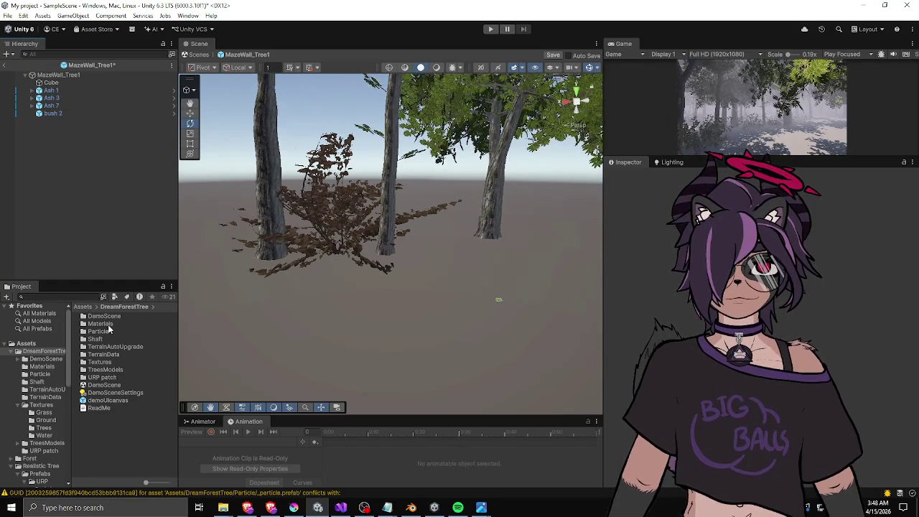
drag(178, 330, 186, 330)
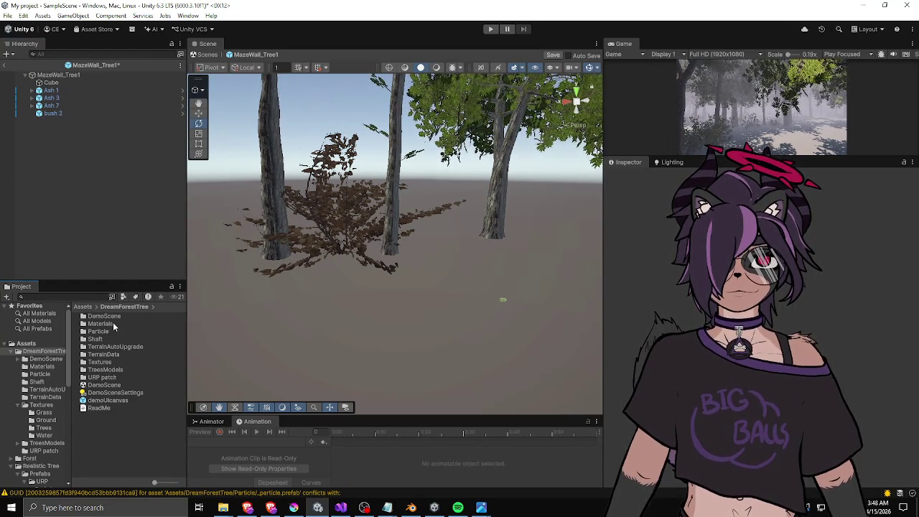
Open the TreesModels folder in the Project window, then switch over to Visual Studio.
double_click(103, 369)
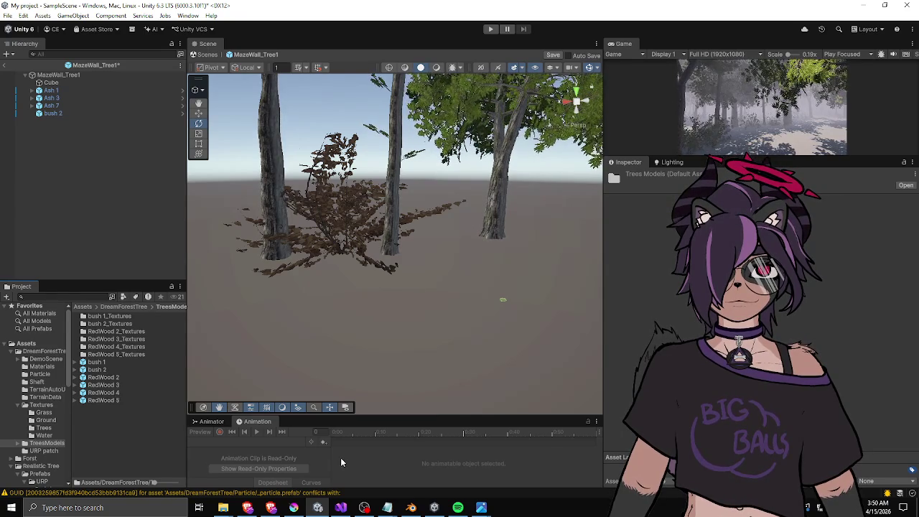
click(340, 508)
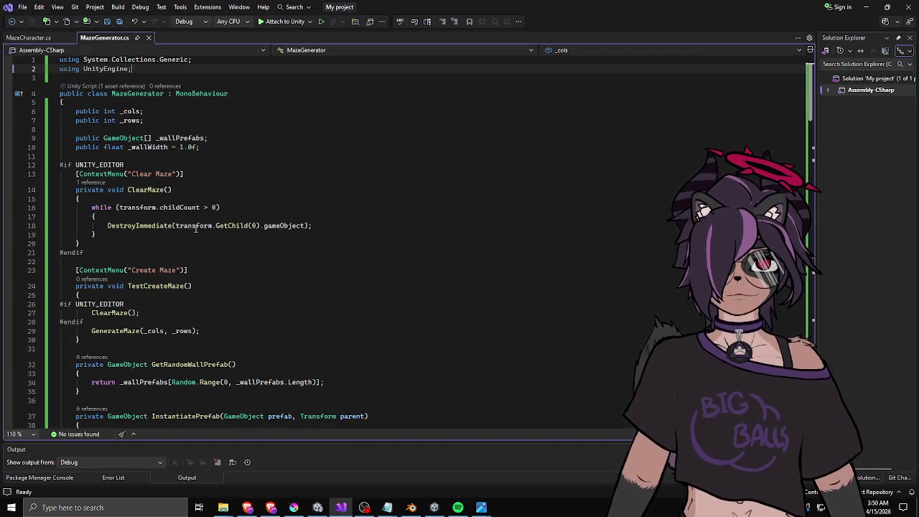
Change the _wallPrefabs field type on line 9 from GameObject[] to Queue<GameObject>.
double_click(119, 137)
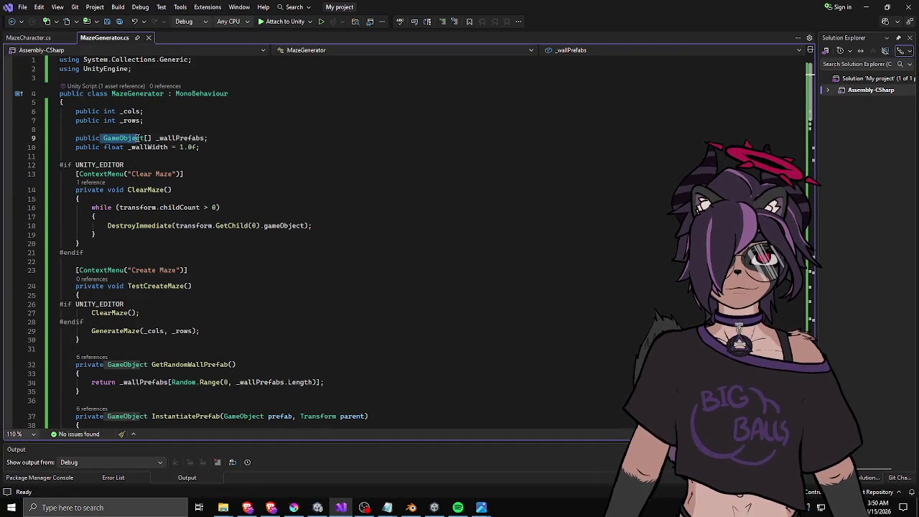
click(228, 136)
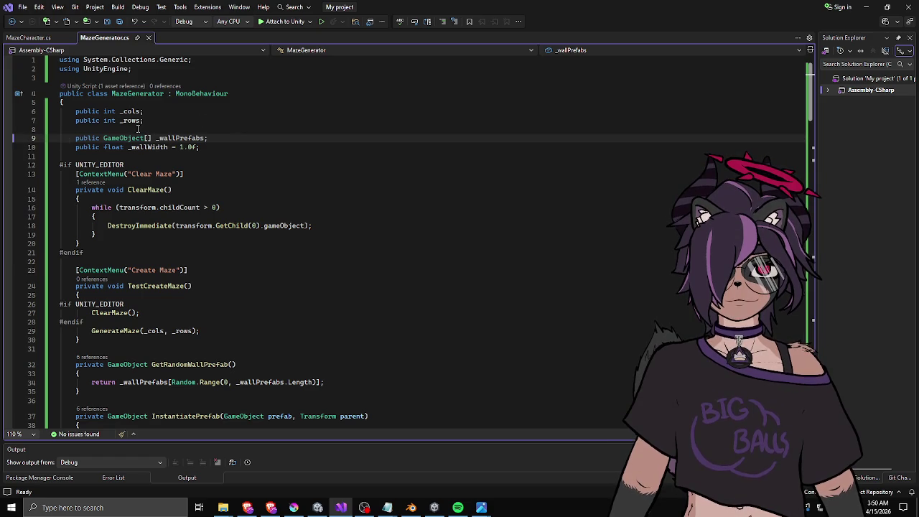
drag(103, 137, 152, 138)
click(149, 137)
double_click(106, 138)
click(107, 138)
double_click(124, 138)
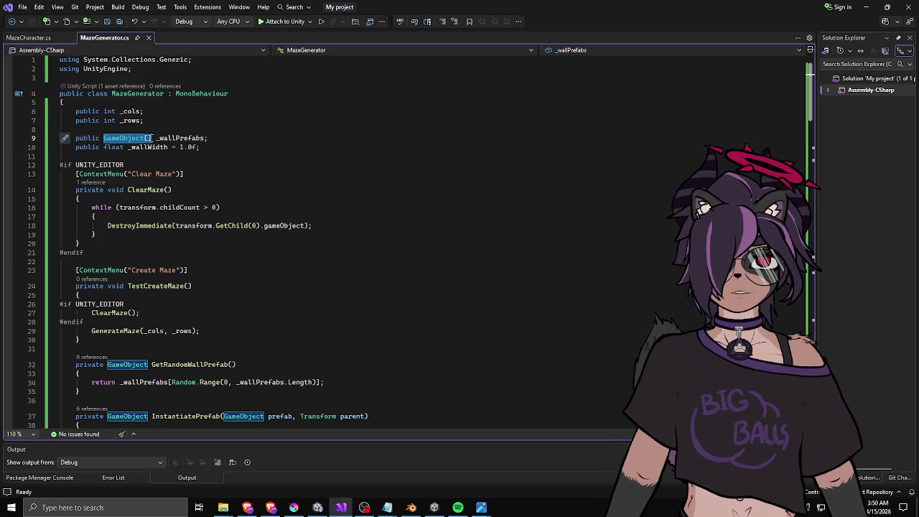
key(BackSpace)
text(L)
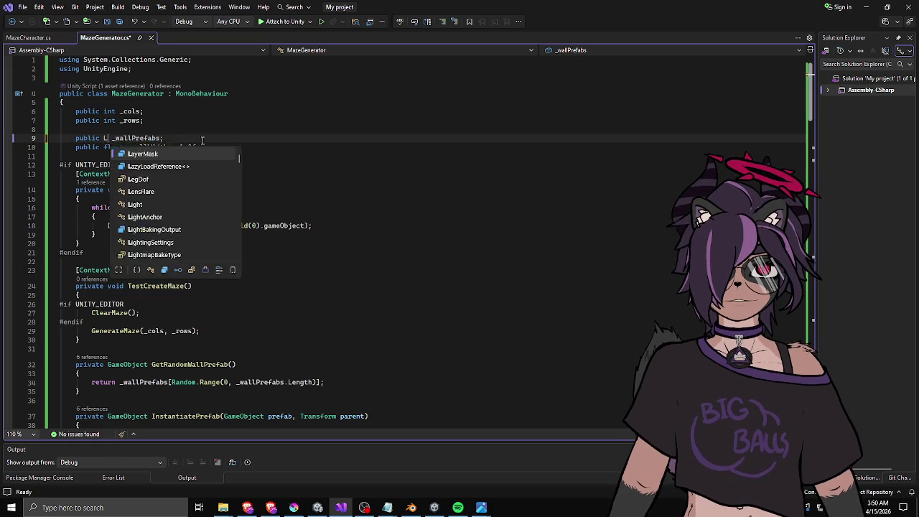
text(Queue<)
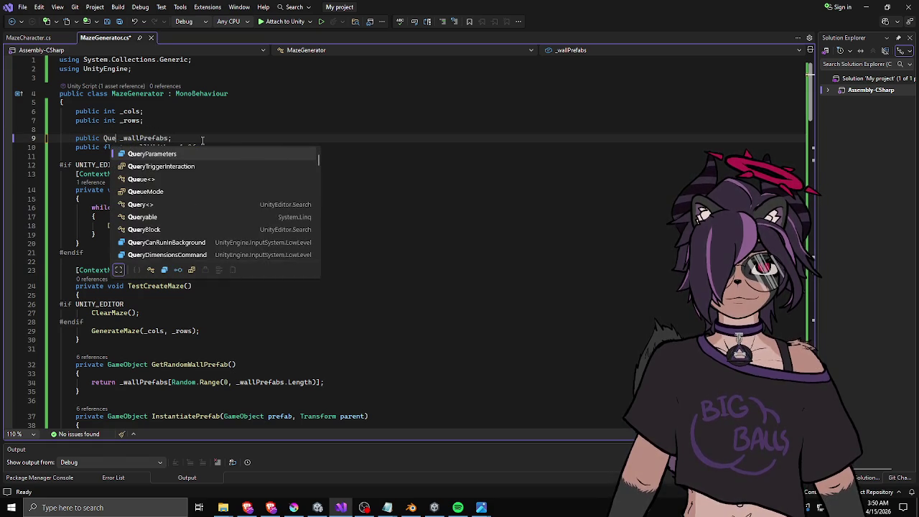
text(GameObject)
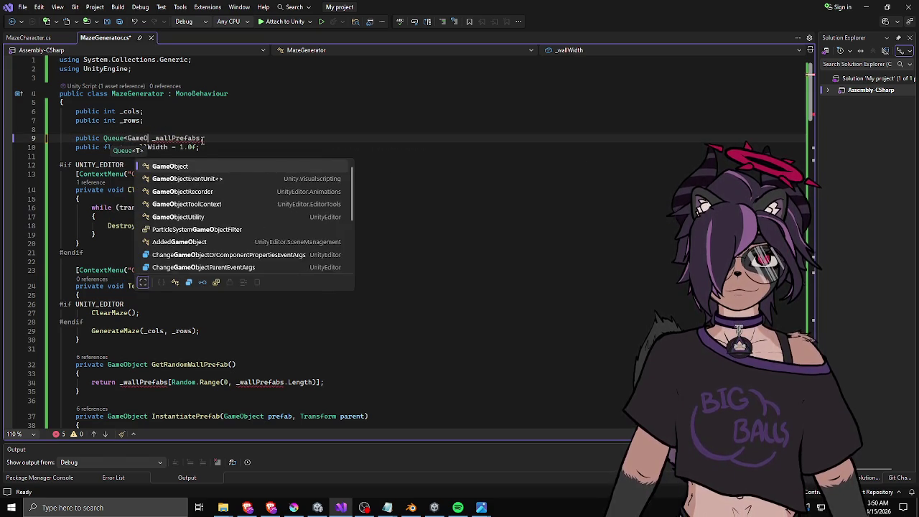
text(>)
Change the field's type parameter so it reads Queue<int>.
drag(103, 138, 175, 139)
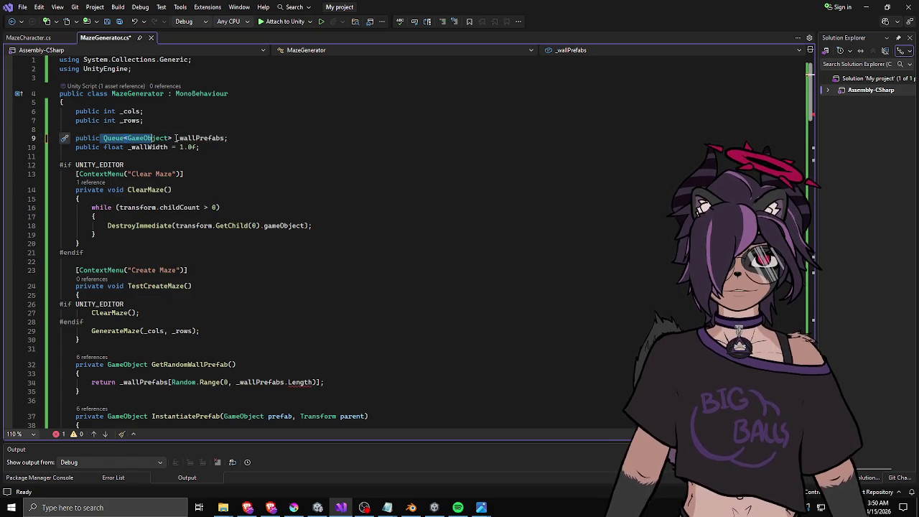
double_click(146, 140)
text(int)
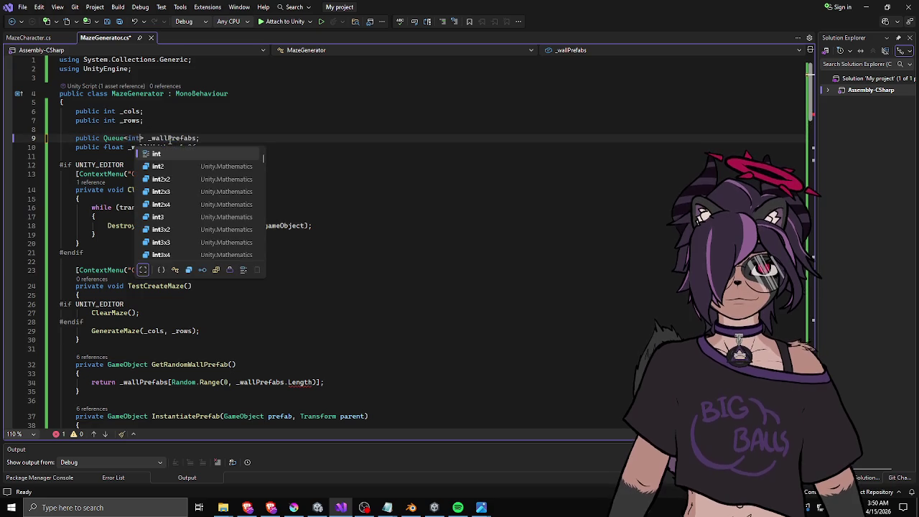
click(172, 138)
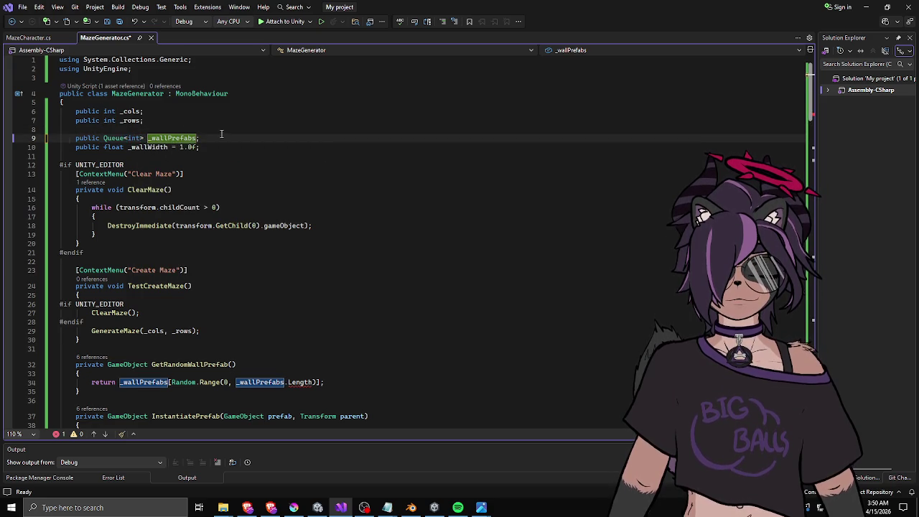
click(152, 103)
click(151, 146)
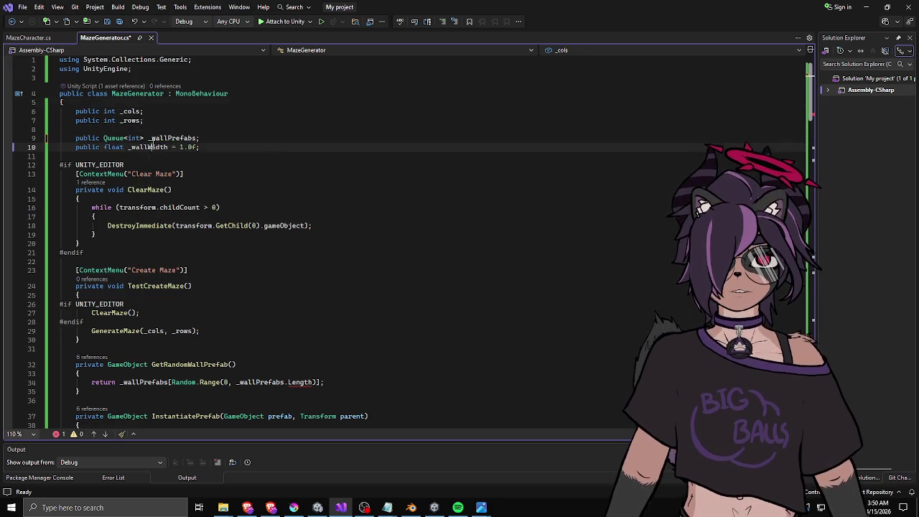
Undo back to the original GameObject[] field and remove the unused UnityEditor using line.
key(ctrl+z)
key(ctrl+z)
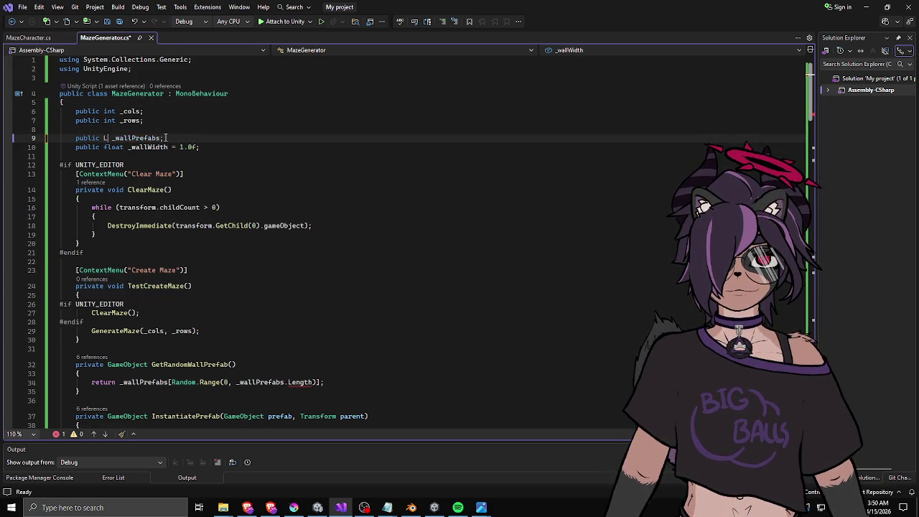
key(ctrl+z)
key(ctrl+z)
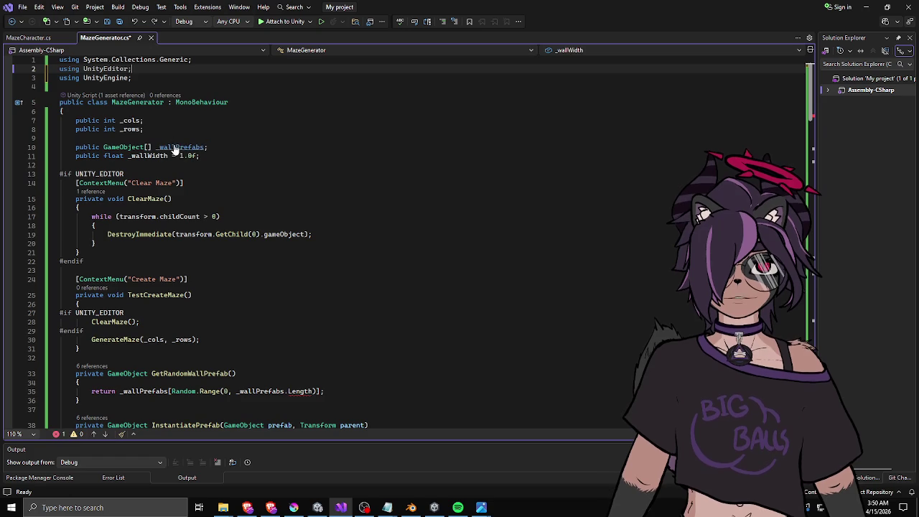
key(ctrl+y)
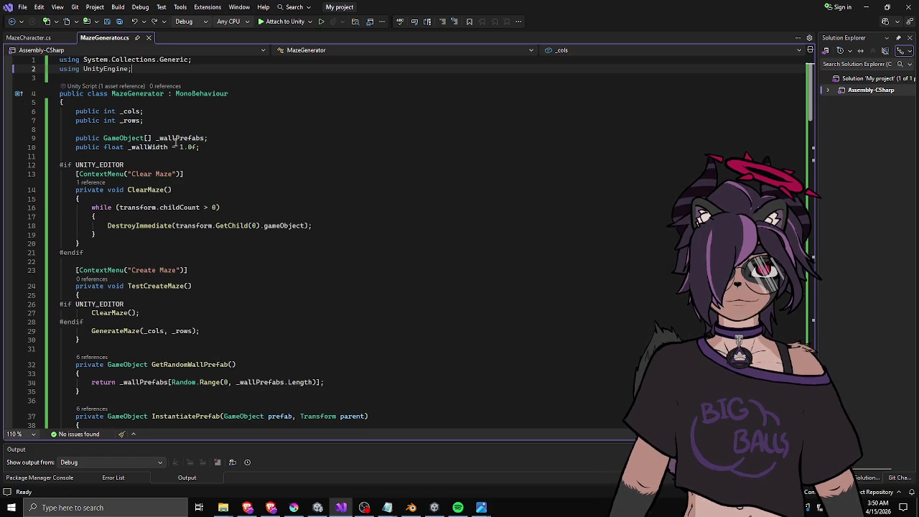
click(225, 137)
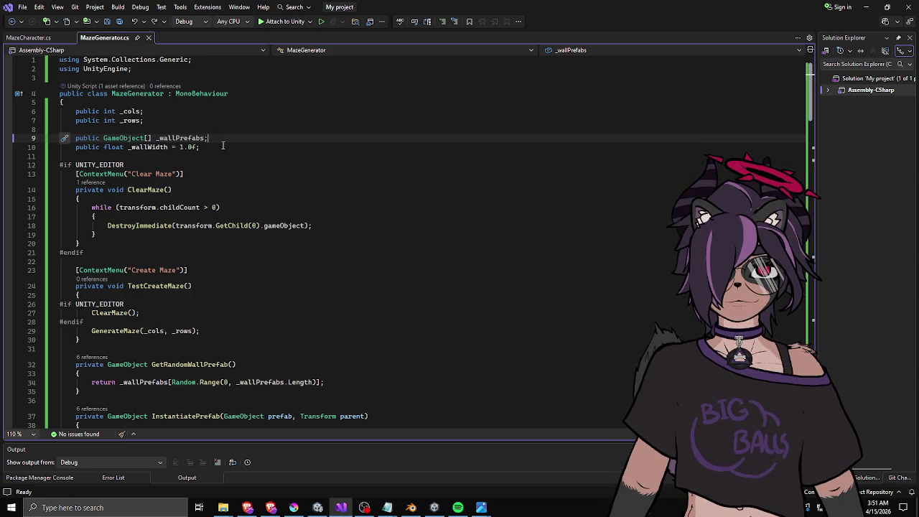
click(178, 138)
click(115, 137)
mouse_move(154, 138)
mouse_down()
mouse_move(104, 147)
mouse_move(104, 138)
mouse_up()
click(104, 138)
click(223, 145)
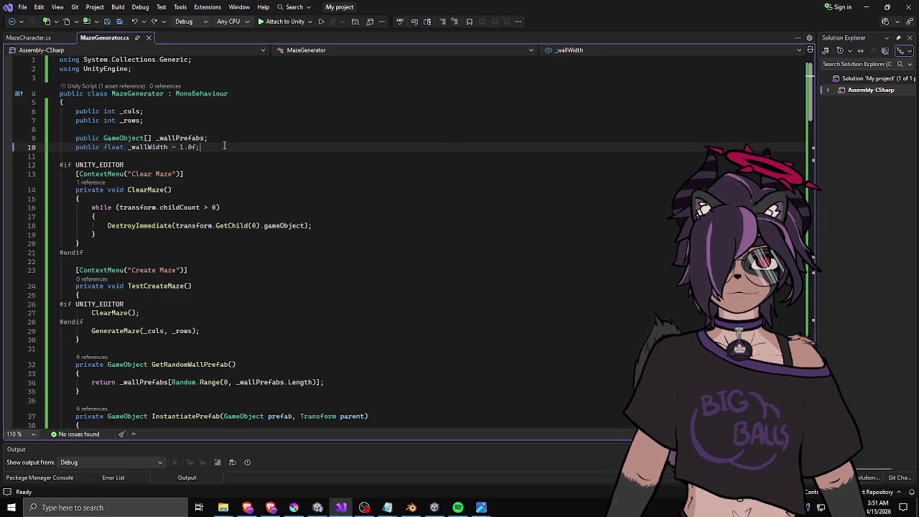
click(224, 141)
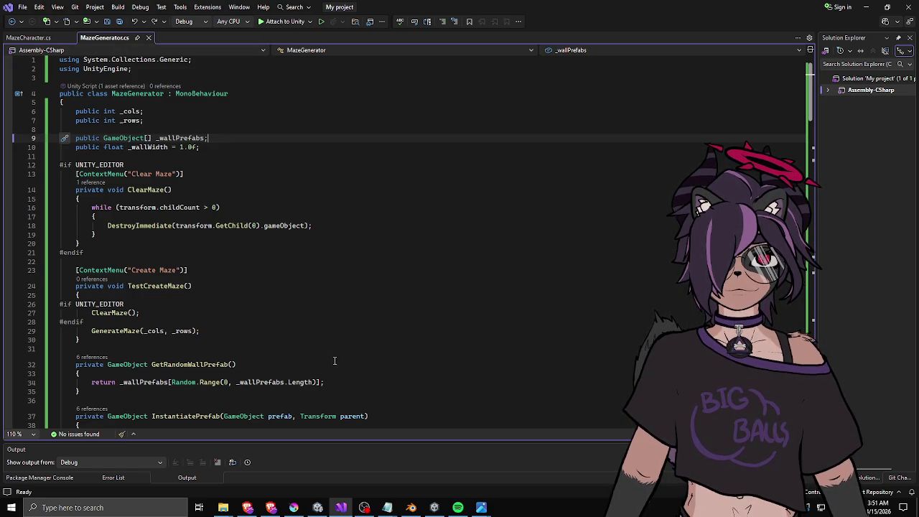
Back in Unity, add bush 1 to MazeWall_Tree1, shrink it under half size, and move it under a tree.
click(317, 507)
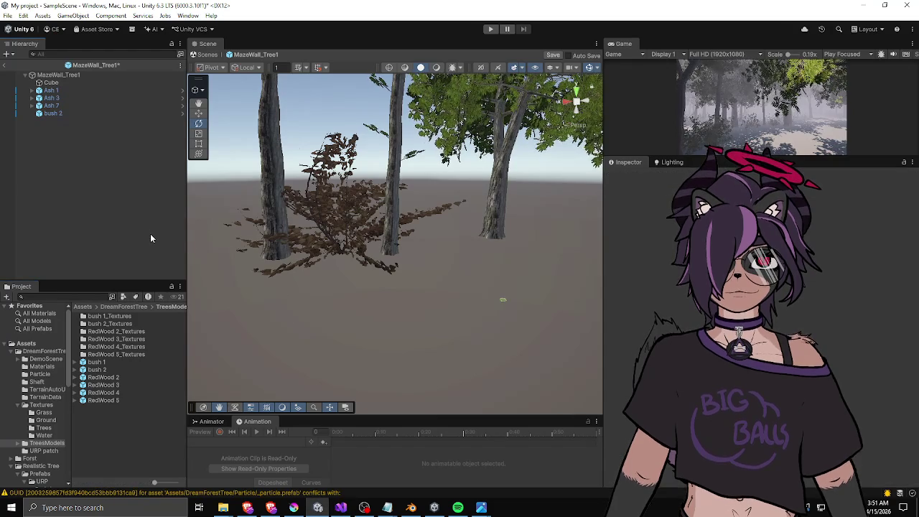
click(68, 113)
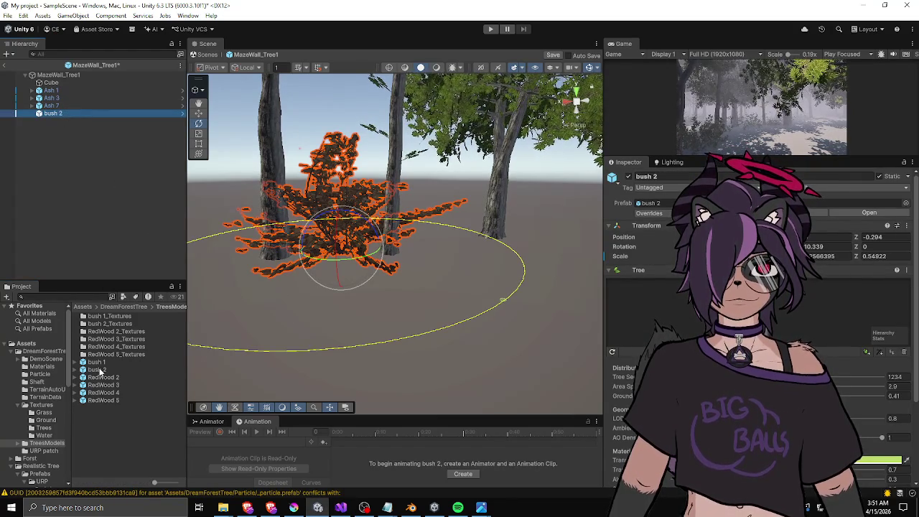
drag(99, 363, 73, 191)
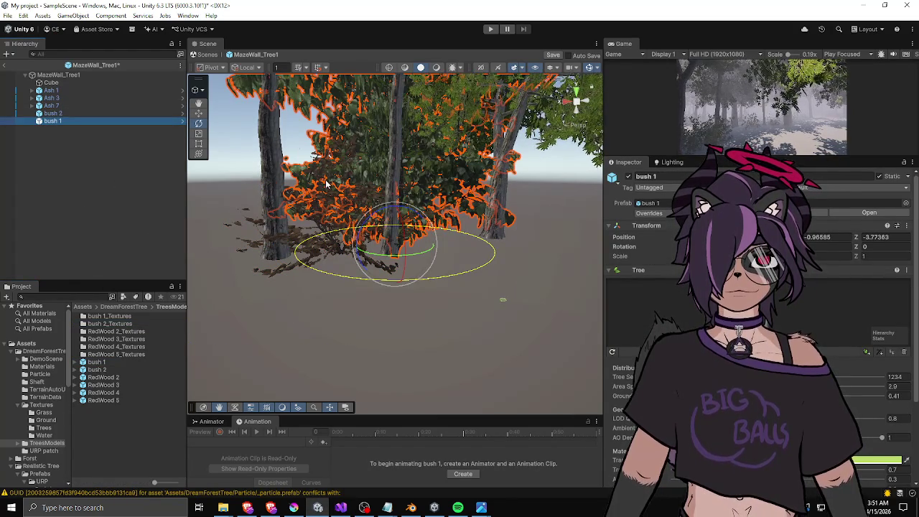
scroll(457, 241, down, 3)
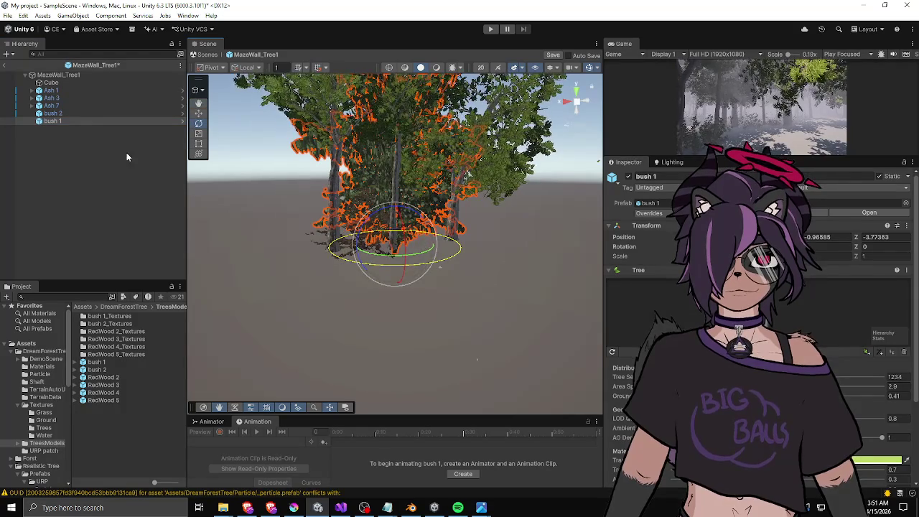
drag(399, 246, 380, 262)
key(w)
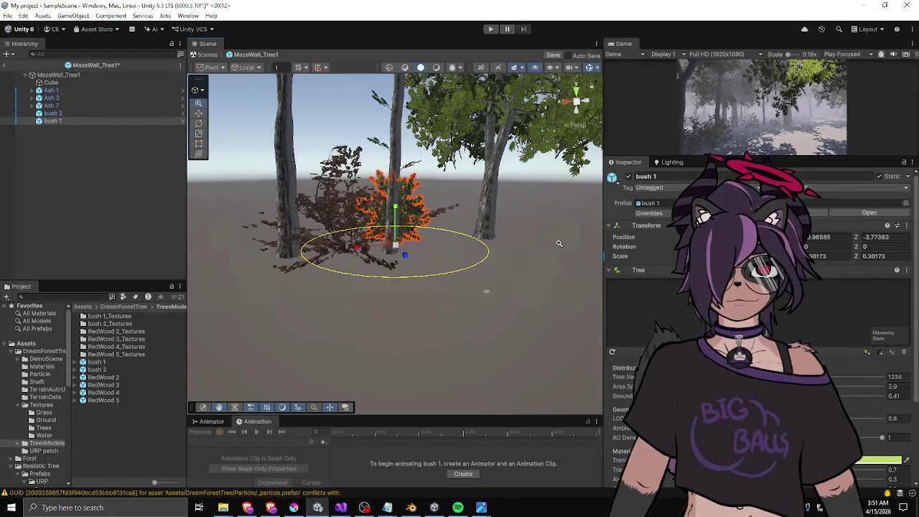
scroll(380, 265, up, 5)
mouse_move(409, 298)
mouse_down()
mouse_move(410, 286)
mouse_move(423, 286)
mouse_up()
mouse_move(388, 316)
mouse_down()
mouse_move(343, 313)
mouse_move(349, 334)
mouse_up()
mouse_move(433, 283)
mouse_down()
mouse_move(258, 267)
mouse_move(280, 271)
mouse_up()
click(240, 281)
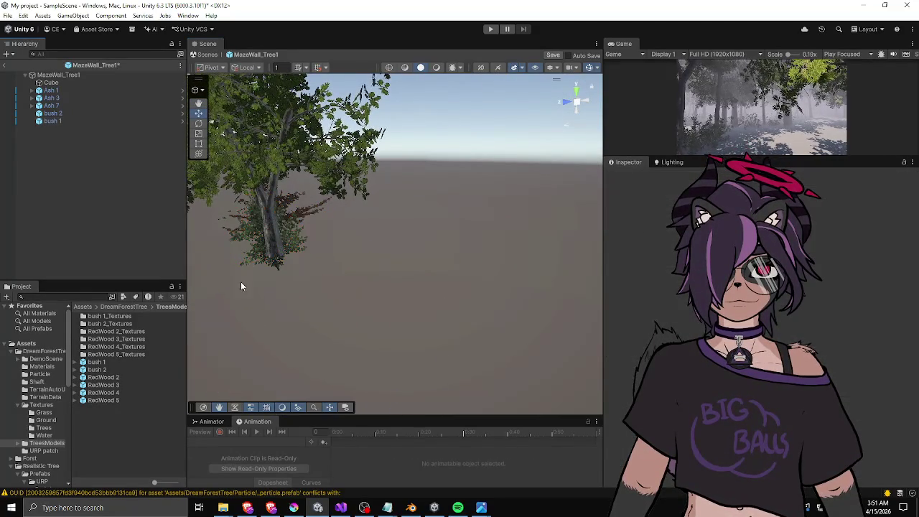
Fine-tune bush 1's position, pushing it further back and slightly forward beneath the trees.
mouse_move(357, 270)
mouse_down()
mouse_move(354, 261)
mouse_move(474, 247)
mouse_move(267, 257)
mouse_up()
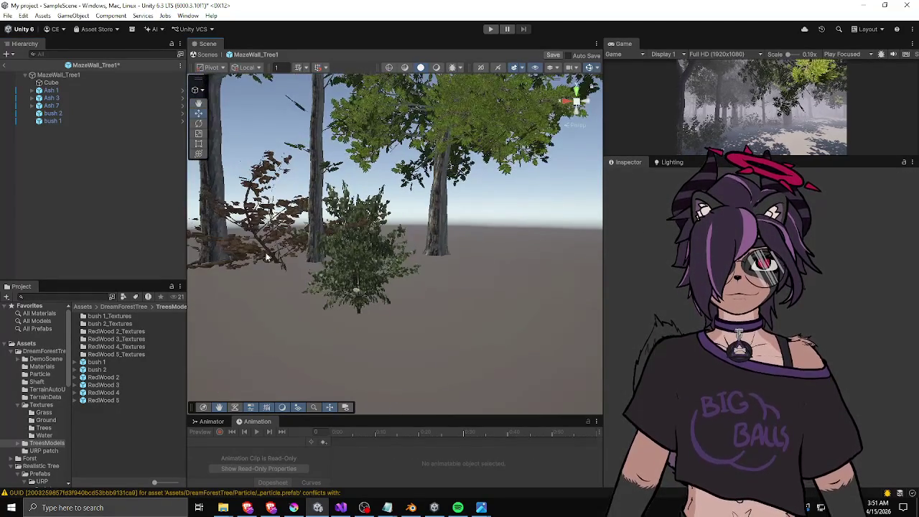
click(53, 121)
key(f)
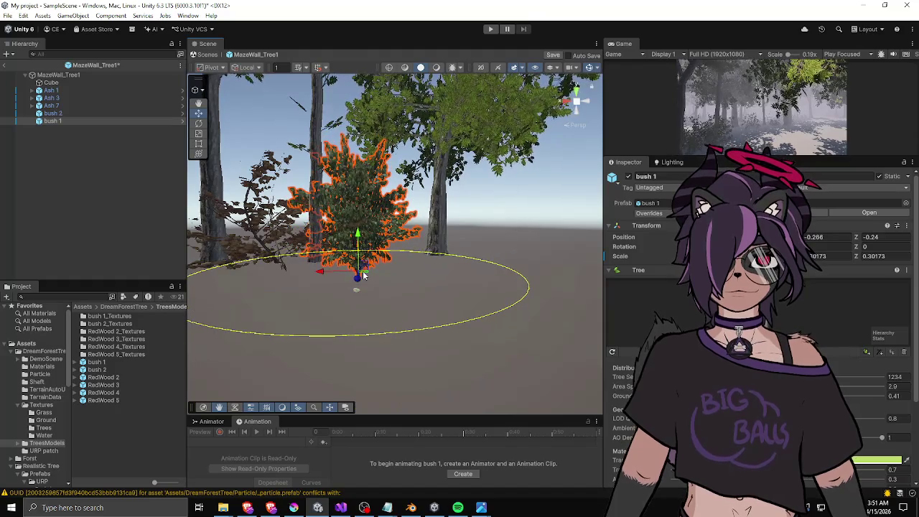
mouse_move(363, 275)
mouse_down()
mouse_move(379, 270)
mouse_move(463, 329)
mouse_up()
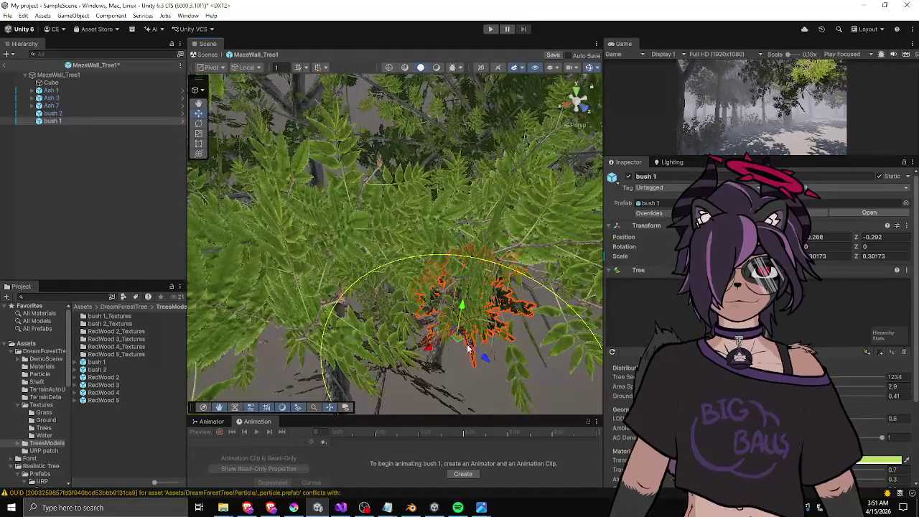
click(467, 336)
click(53, 120)
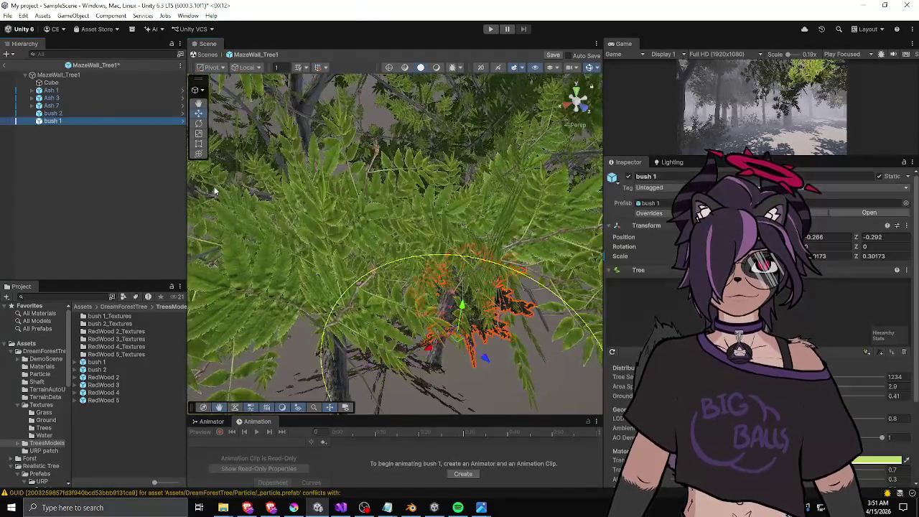
key(f)
mouse_move(432, 300)
mouse_down()
mouse_move(420, 279)
mouse_move(350, 247)
mouse_move(404, 232)
mouse_move(403, 224)
mouse_up()
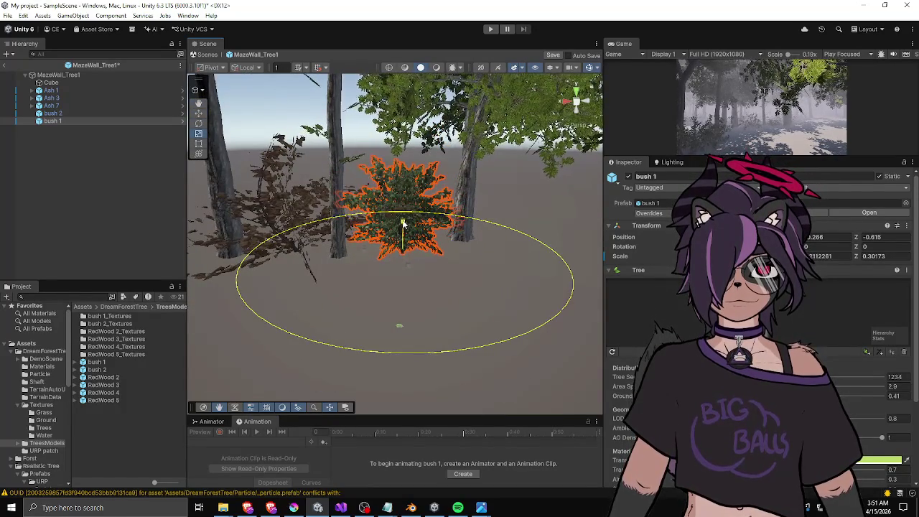
mouse_move(347, 241)
mouse_down()
mouse_move(399, 231)
mouse_move(390, 259)
mouse_move(458, 258)
mouse_move(387, 259)
mouse_up()
click(401, 287)
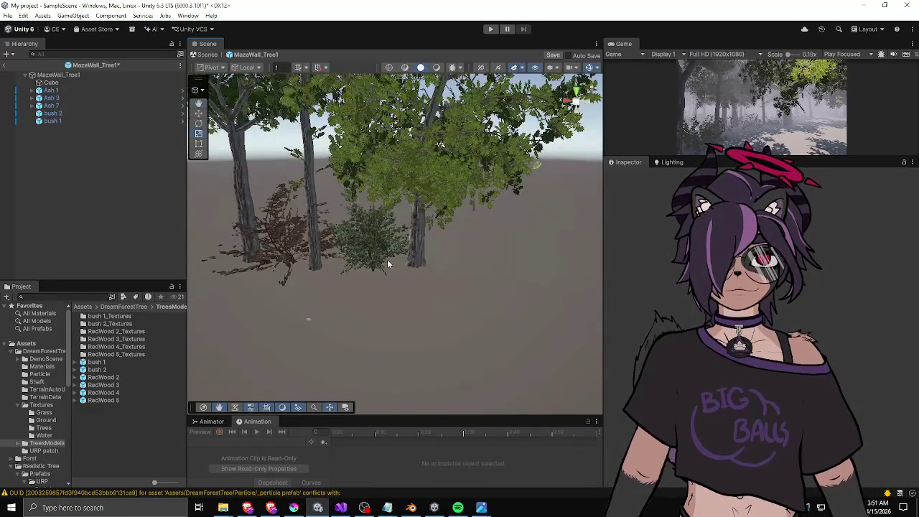
click(368, 266)
click(51, 120)
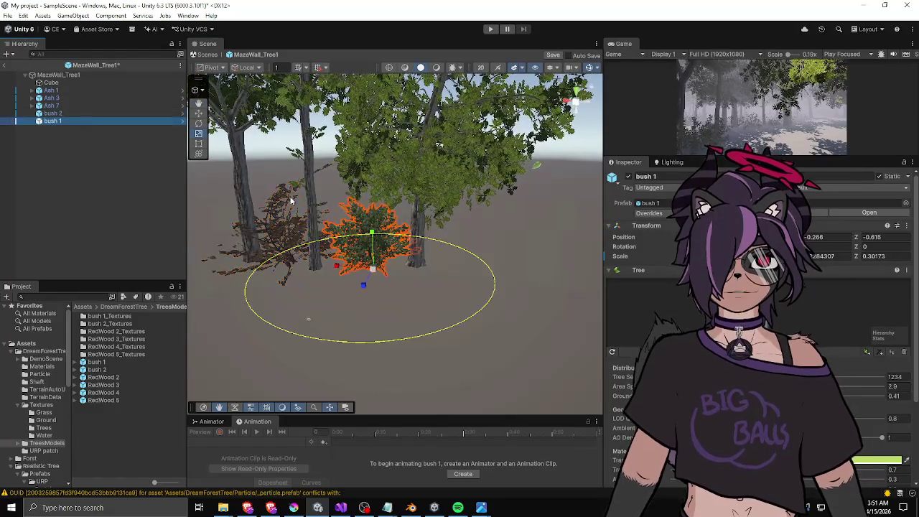
drag(380, 275, 378, 279)
mouse_move(188, 237)
mouse_down()
mouse_move(234, 197)
mouse_move(363, 227)
mouse_move(428, 230)
mouse_move(402, 231)
mouse_move(411, 215)
mouse_move(403, 187)
mouse_move(367, 262)
mouse_up()
Shrink bush 2 with the Scale tool.
click(364, 271)
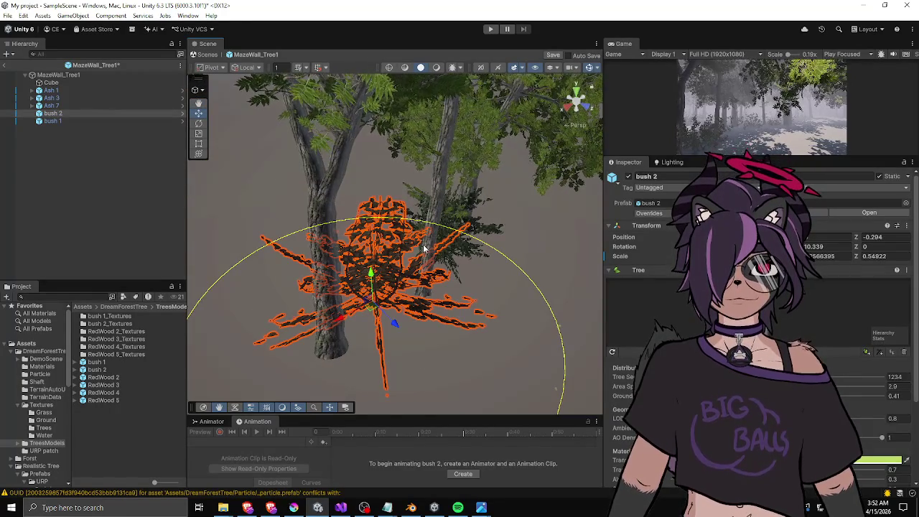
key(r)
mouse_move(376, 307)
mouse_down()
mouse_move(366, 315)
mouse_move(403, 284)
mouse_move(429, 301)
mouse_move(425, 291)
mouse_up()
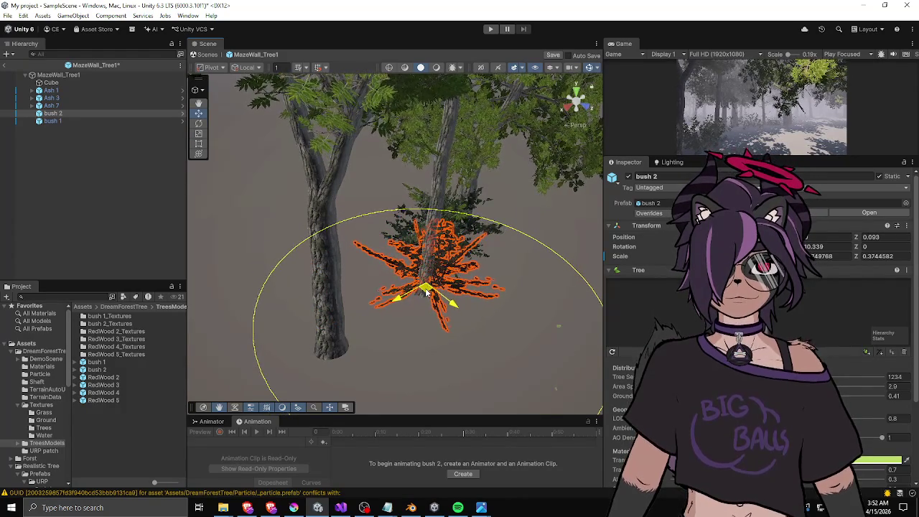
mouse_move(226, 256)
mouse_down()
mouse_move(357, 260)
mouse_move(286, 205)
mouse_move(228, 211)
mouse_up()
click(290, 191)
Duplicate bush 1 with Ctrl+D and move the copy to the left.
click(357, 235)
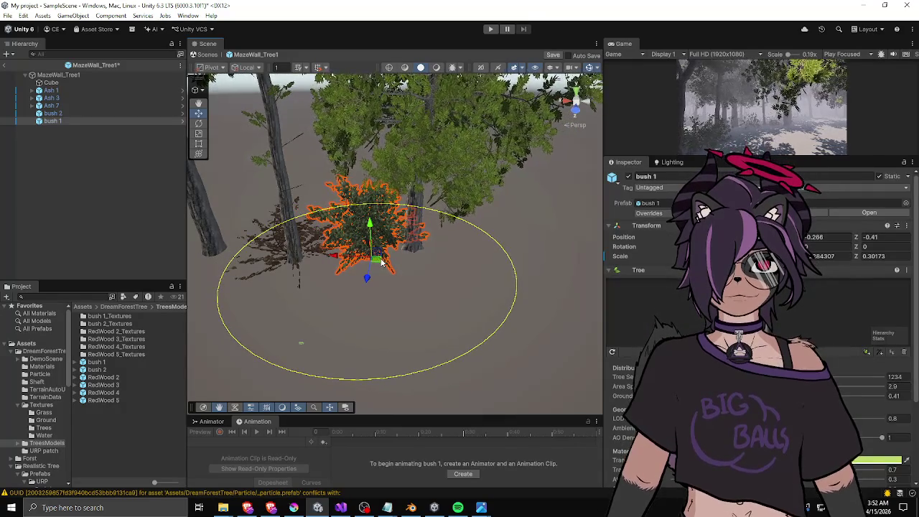
click(380, 266)
click(53, 120)
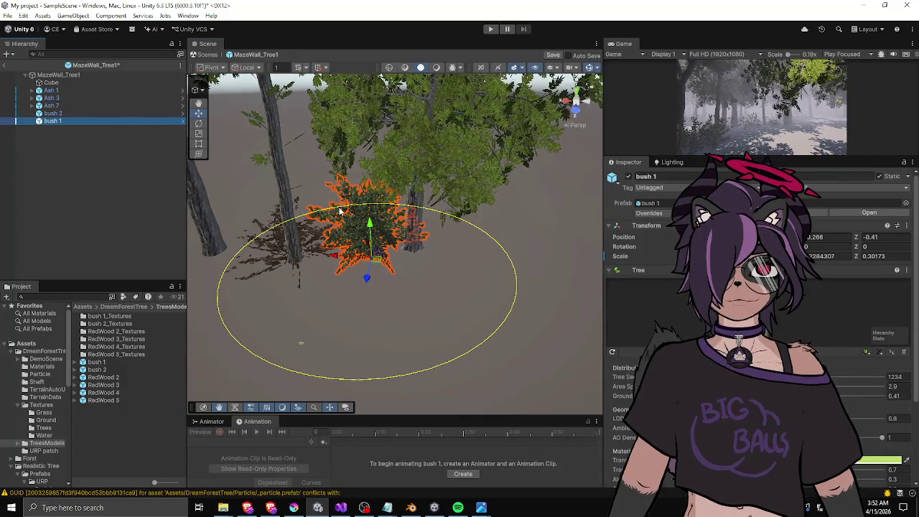
key(ctrl+d)
mouse_move(376, 250)
mouse_down()
mouse_move(253, 258)
mouse_move(264, 272)
mouse_up()
Rotate the bush 1 (1) copy to face a different direction.
key(e)
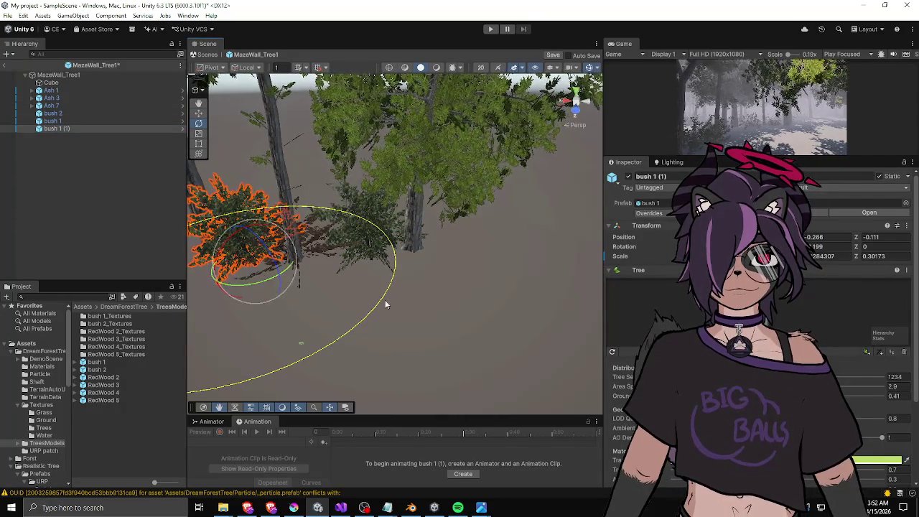
click(239, 314)
drag(239, 313, 240, 222)
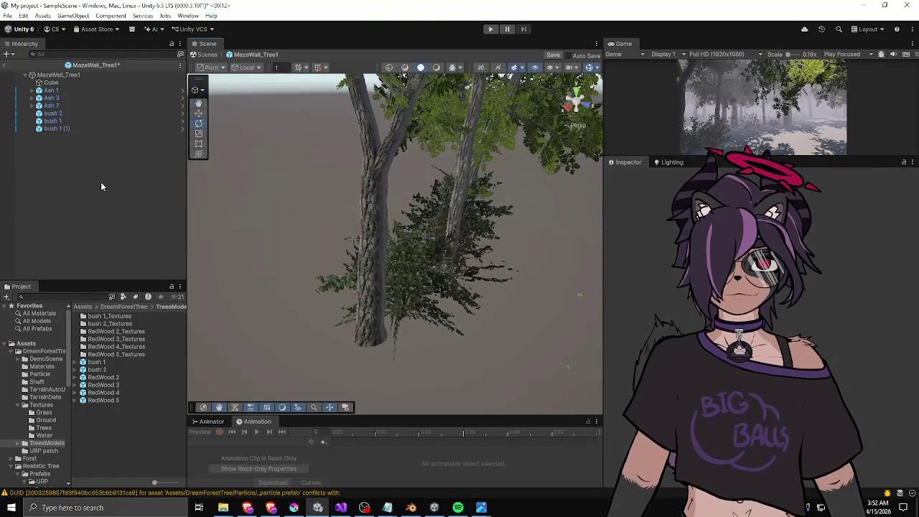
click(61, 127)
mouse_move(403, 291)
mouse_down()
mouse_move(402, 329)
mouse_move(416, 349)
mouse_move(431, 334)
mouse_up()
Frame bush 1 (1) and nudge it slightly sideways.
key(w)
mouse_move(485, 246)
mouse_down()
mouse_move(312, 206)
mouse_move(324, 214)
mouse_up()
click(300, 224)
mouse_move(280, 259)
mouse_down()
mouse_move(405, 219)
mouse_move(417, 194)
mouse_up()
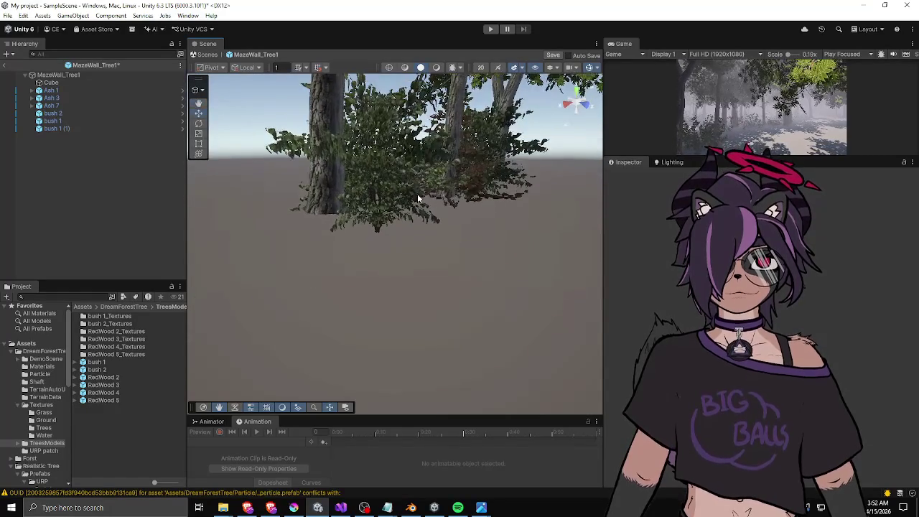
scroll(428, 215, up, 2)
mouse_move(498, 216)
mouse_down()
mouse_move(410, 266)
mouse_move(416, 263)
mouse_up()
mouse_move(320, 258)
mouse_down()
mouse_move(431, 260)
mouse_move(419, 215)
mouse_move(430, 240)
mouse_move(379, 246)
mouse_up()
scroll(377, 250, up, 2)
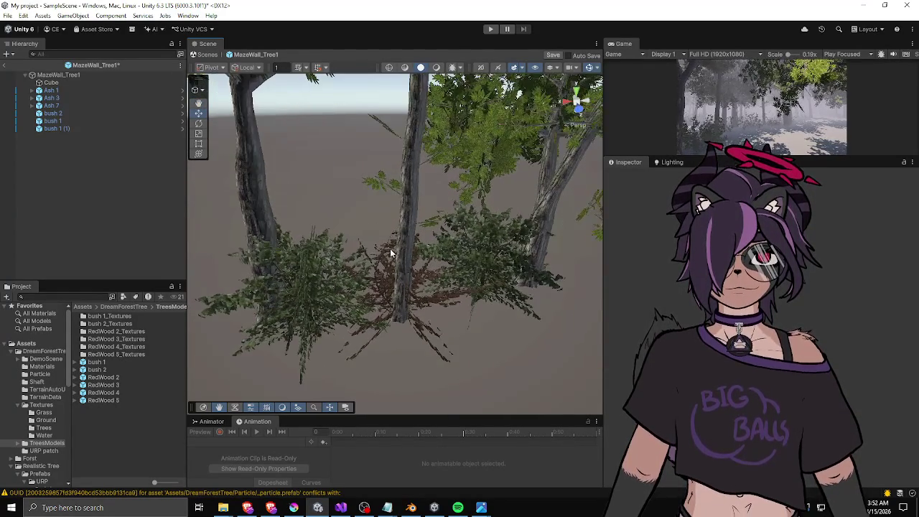
drag(323, 220, 362, 218)
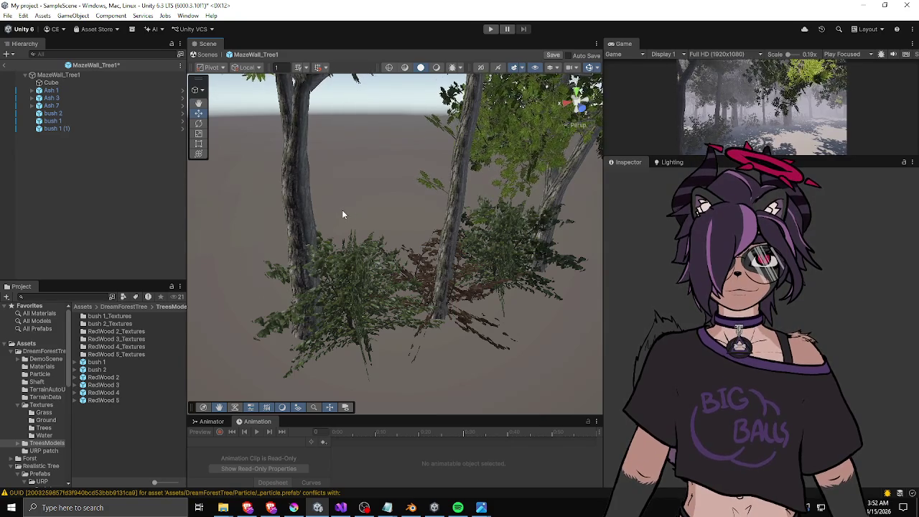
drag(341, 209, 294, 280)
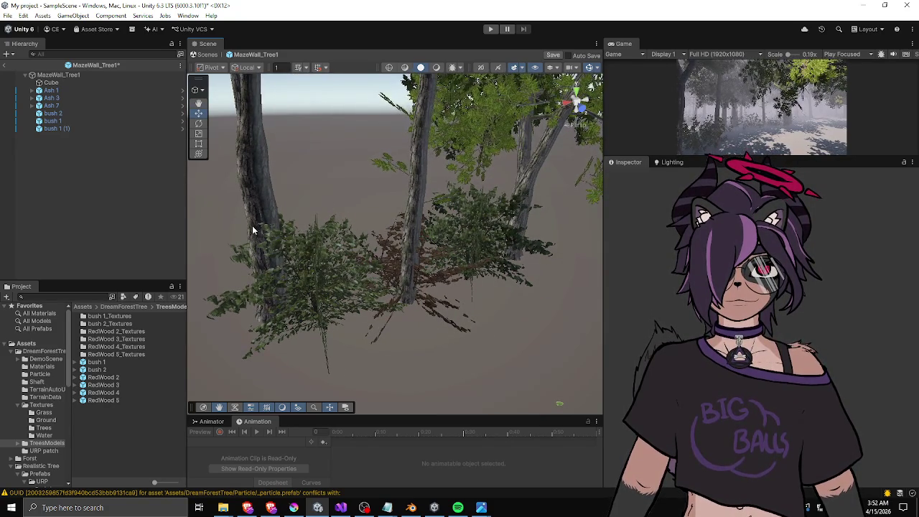
mouse_move(362, 214)
mouse_down()
mouse_move(362, 204)
mouse_move(371, 211)
mouse_move(305, 244)
mouse_move(365, 228)
mouse_move(353, 239)
mouse_move(363, 201)
mouse_move(376, 234)
mouse_move(352, 215)
mouse_move(389, 239)
mouse_move(391, 221)
mouse_up()
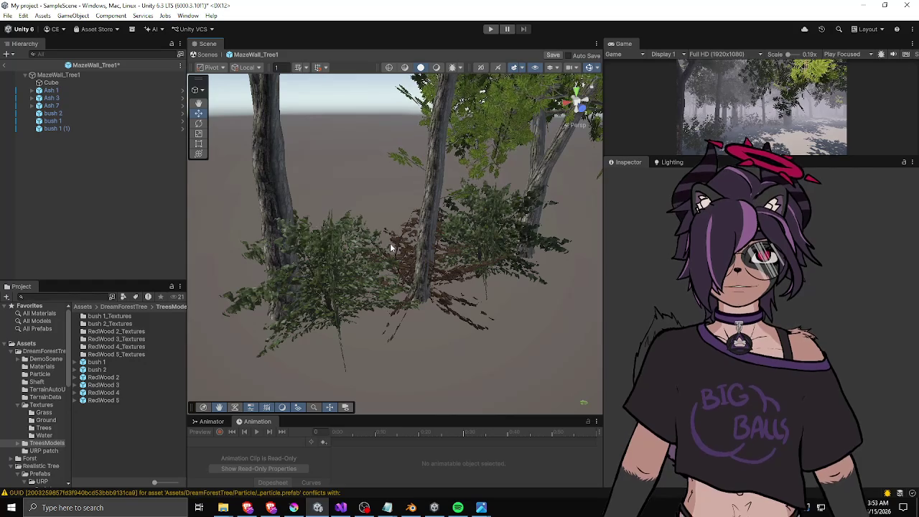
click(402, 243)
double_click(72, 128)
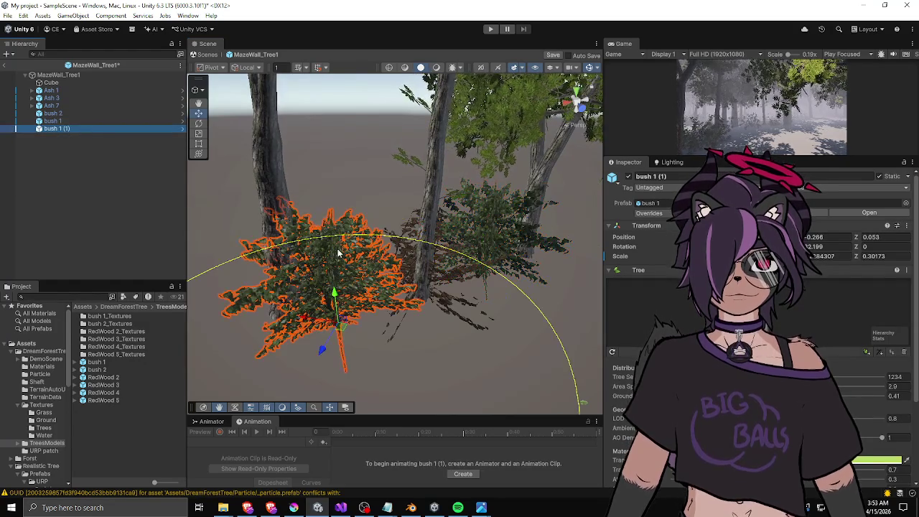
drag(343, 331, 383, 323)
Rotate bush 2 to vary its orientation.
key(e)
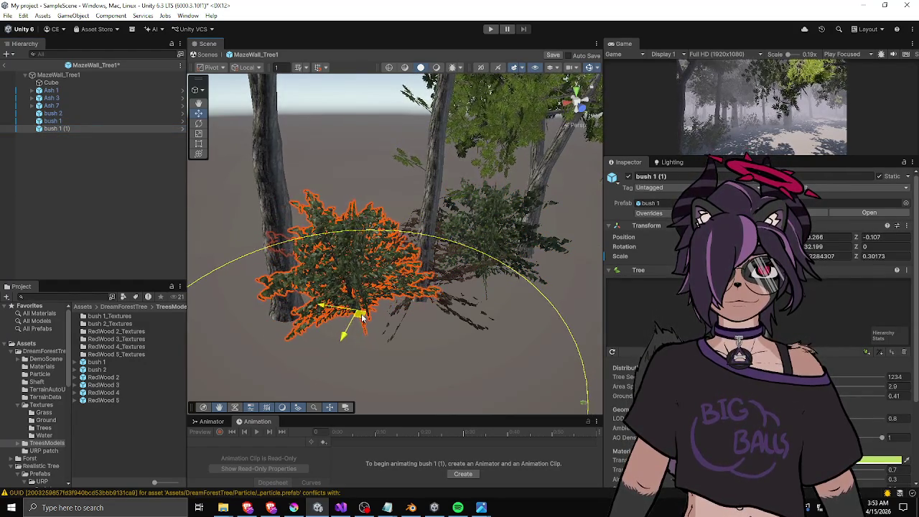
click(402, 249)
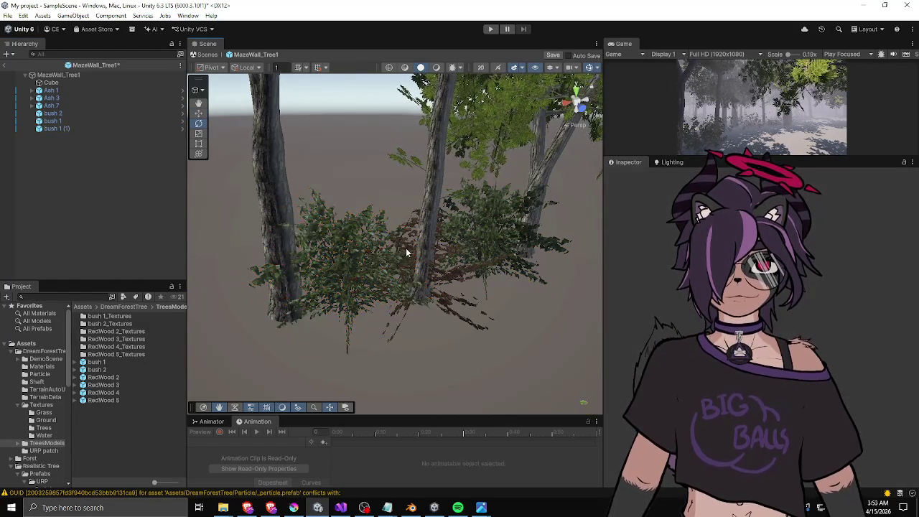
drag(420, 230, 406, 209)
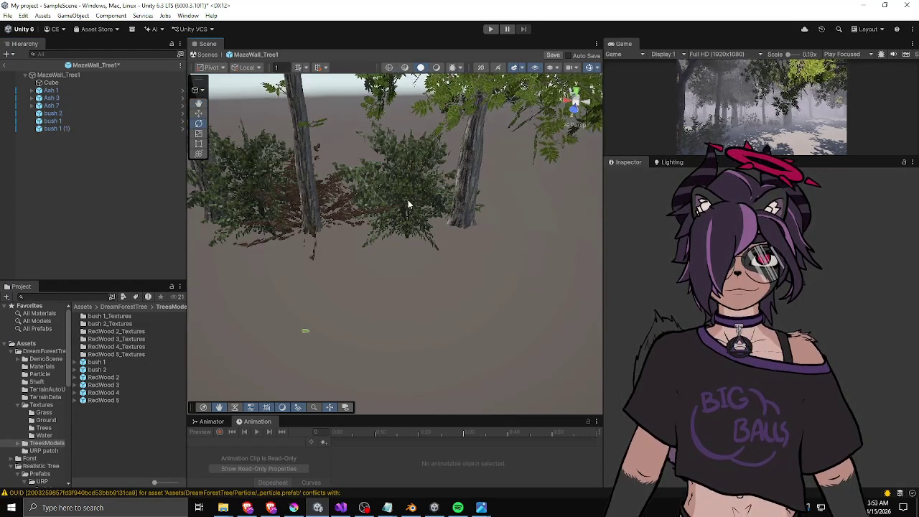
click(345, 213)
drag(337, 219, 298, 240)
Move bush 2 back along Z, then view the trees and leaves from above.
click(529, 246)
mouse_move(529, 247)
mouse_down()
mouse_move(321, 264)
mouse_move(337, 264)
mouse_move(323, 287)
mouse_up()
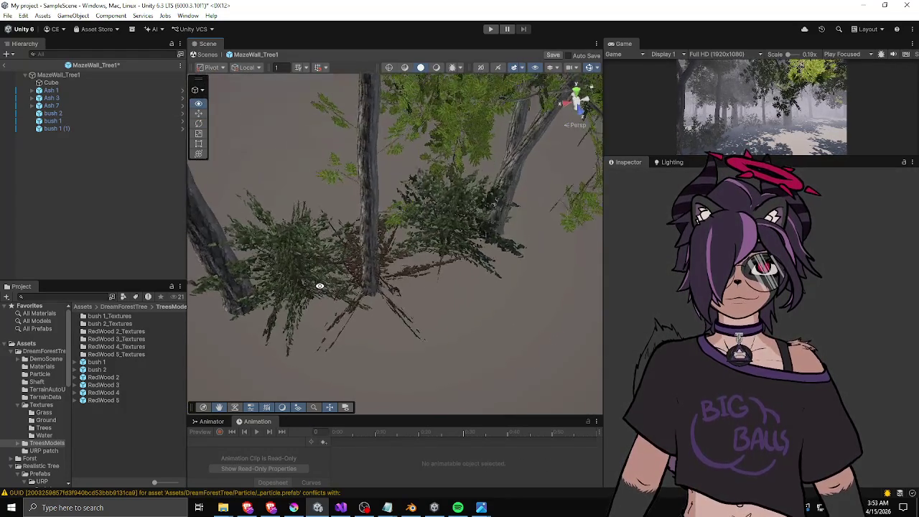
scroll(259, 269, down, 3)
scroll(258, 269, up, 5)
key(w)
click(379, 246)
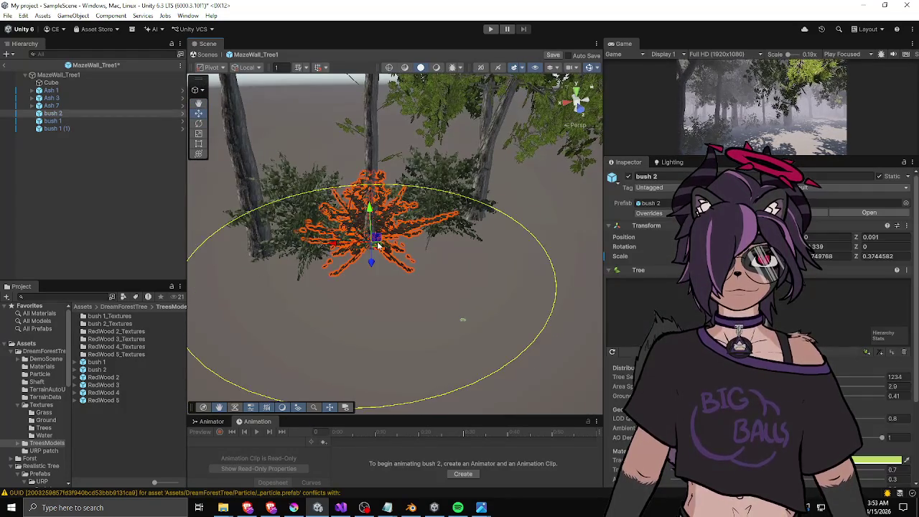
drag(382, 246, 395, 229)
click(534, 186)
mouse_move(534, 185)
mouse_down()
mouse_move(390, 246)
mouse_move(140, 246)
mouse_move(266, 179)
mouse_up()
scroll(256, 253, up, 3)
mouse_move(255, 253)
mouse_down()
mouse_move(301, 236)
mouse_move(289, 219)
mouse_up()
mouse_move(243, 236)
mouse_down()
mouse_move(534, 229)
mouse_move(508, 201)
mouse_move(419, 273)
mouse_move(409, 307)
mouse_move(381, 176)
mouse_up()
Check bush 2 near the tree trunk, then return to the DreamForestTree folder.
click(415, 278)
click(380, 176)
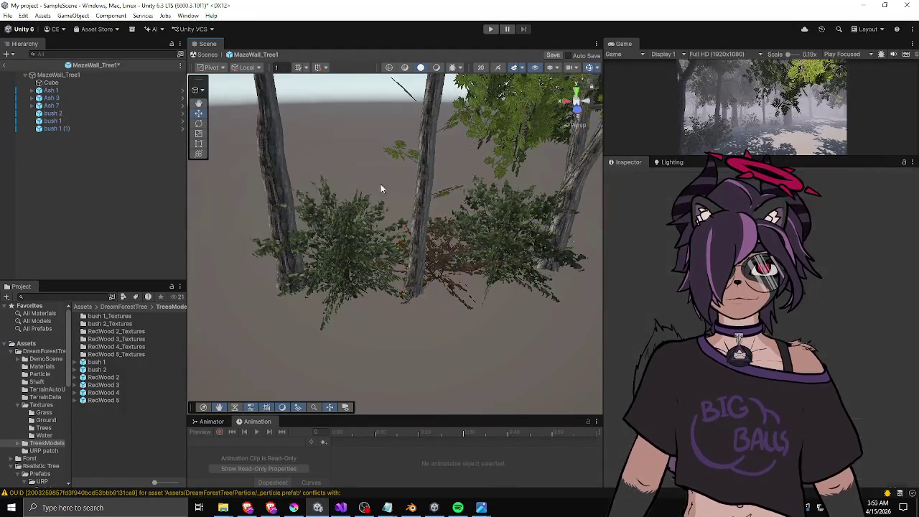
mouse_move(335, 244)
mouse_down()
mouse_move(467, 256)
mouse_move(451, 262)
mouse_move(441, 239)
mouse_move(349, 188)
mouse_move(387, 249)
mouse_move(267, 263)
mouse_move(441, 256)
mouse_move(463, 243)
mouse_move(390, 222)
mouse_up()
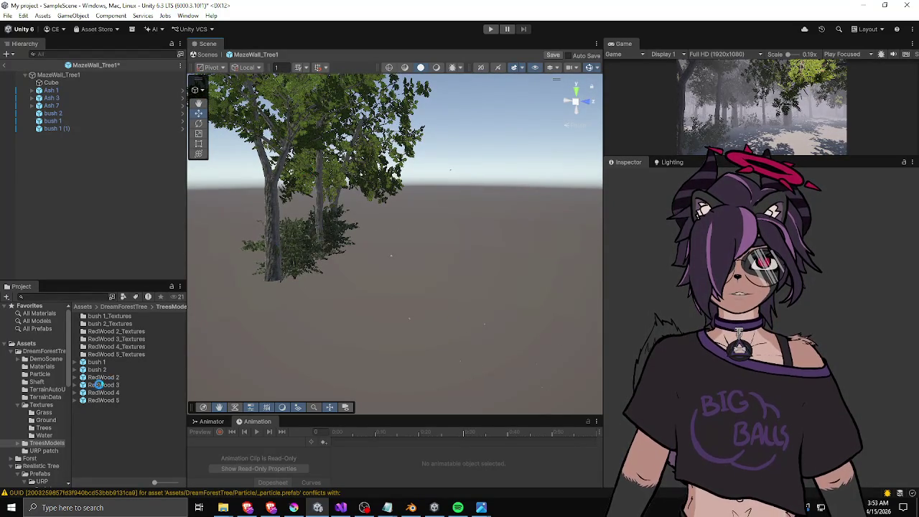
click(113, 307)
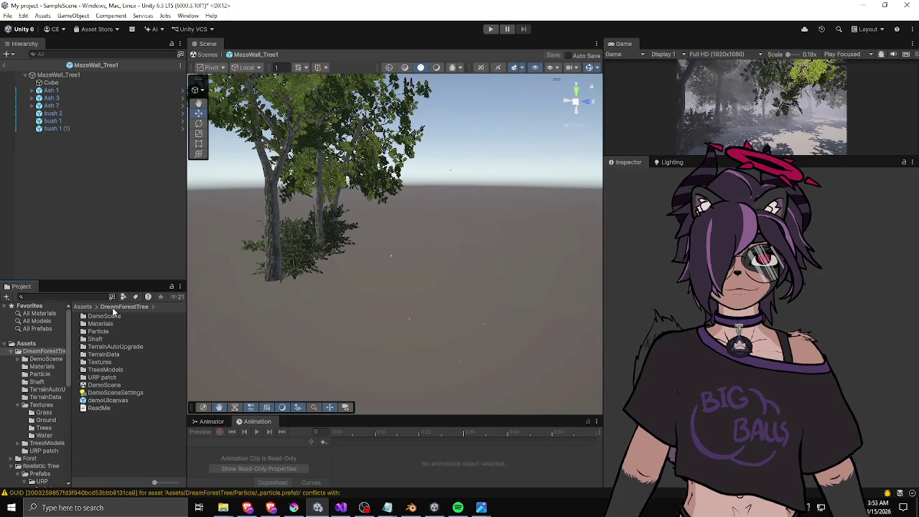
Open MazeWall_Tree2 from Assets and drag bush 2 from DreamForestTree > TreesModels into it.
click(79, 306)
double_click(111, 392)
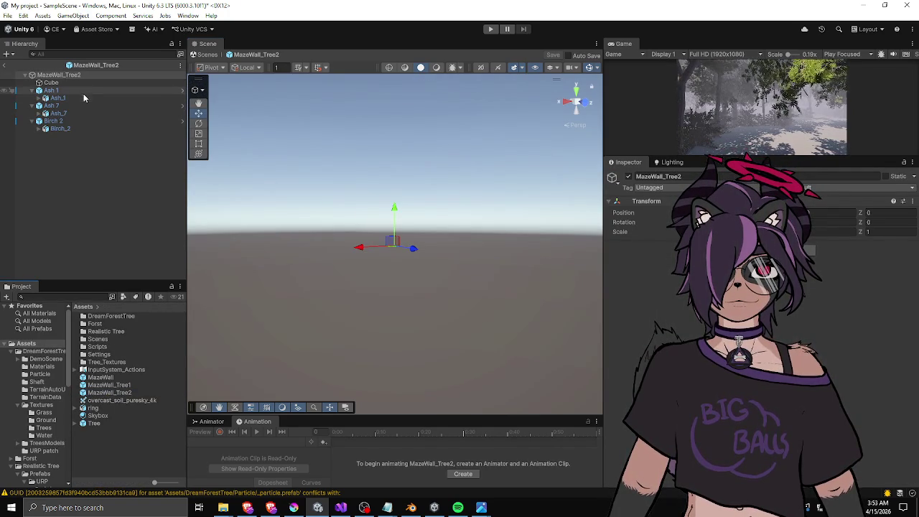
click(84, 92)
scroll(425, 299, up, 10)
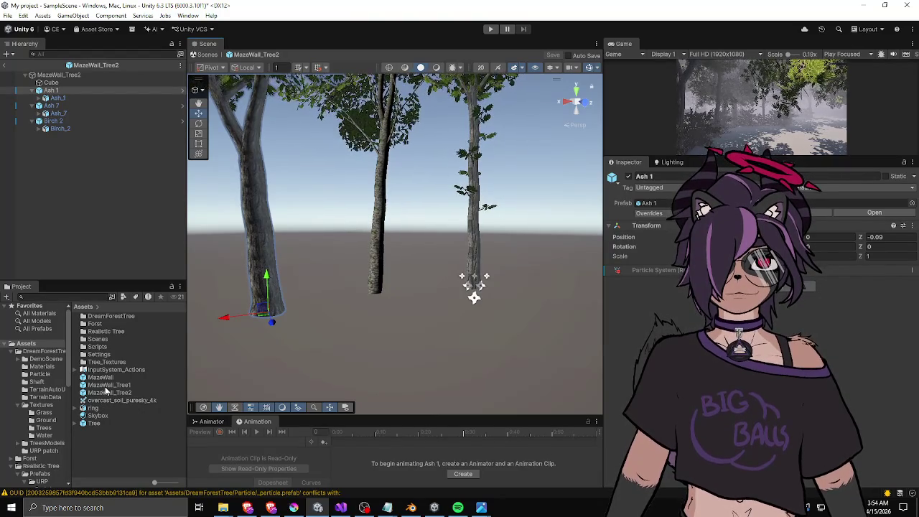
double_click(101, 316)
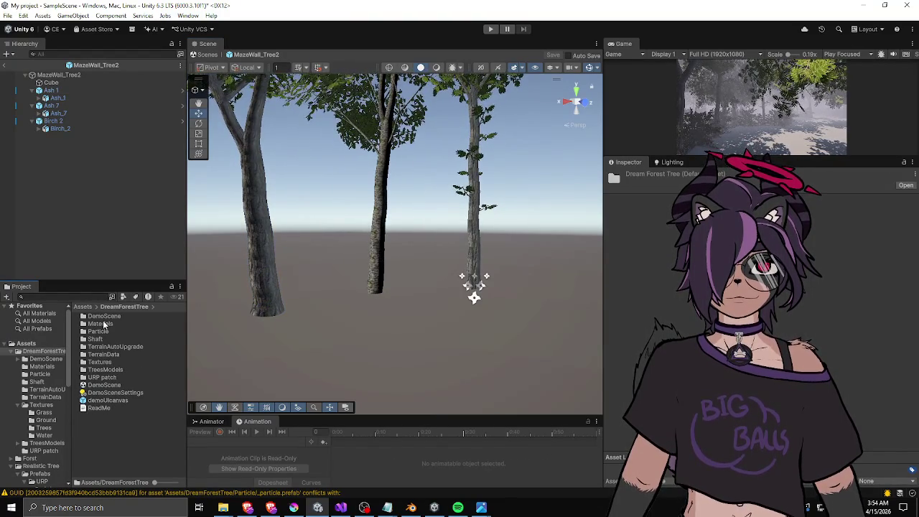
double_click(106, 368)
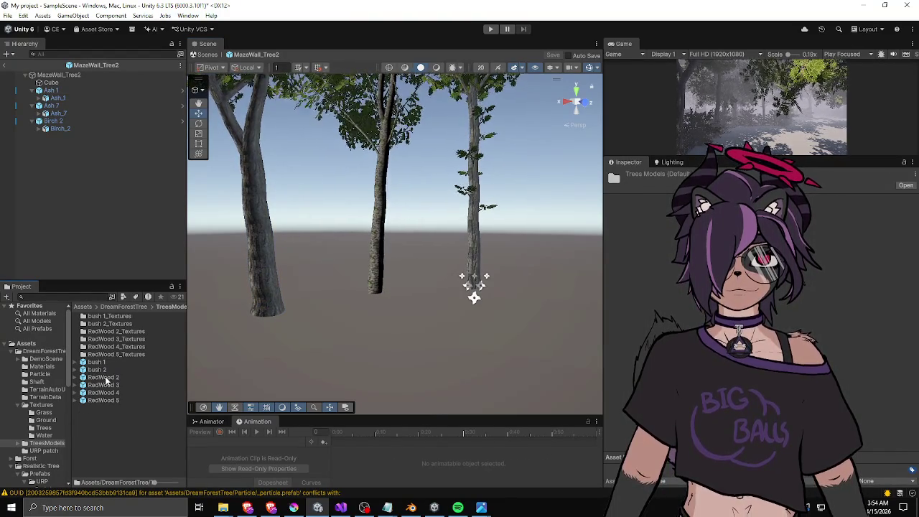
mouse_move(103, 370)
mouse_down()
mouse_move(286, 306)
mouse_move(310, 286)
mouse_move(328, 298)
mouse_up()
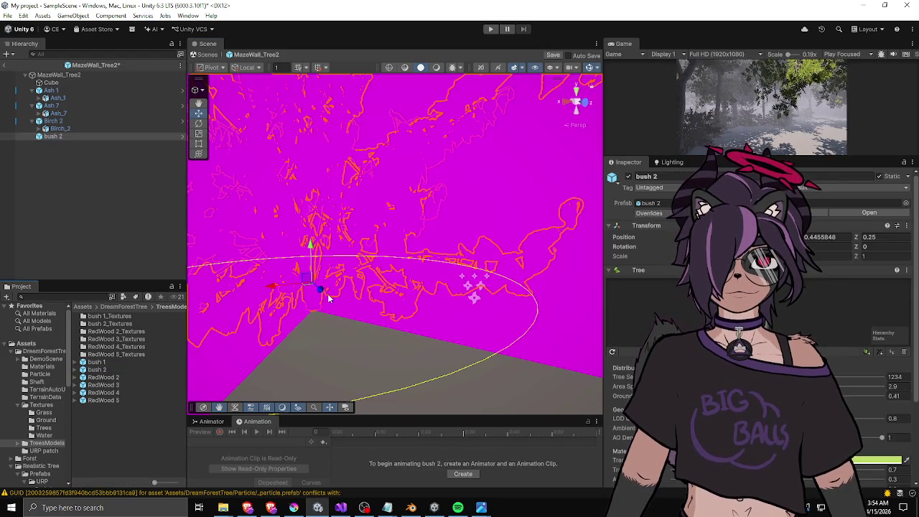
Add bush 2 to the MazeWall_Tree2 prefab and shrink it to about 0.22 scale.
click(51, 142)
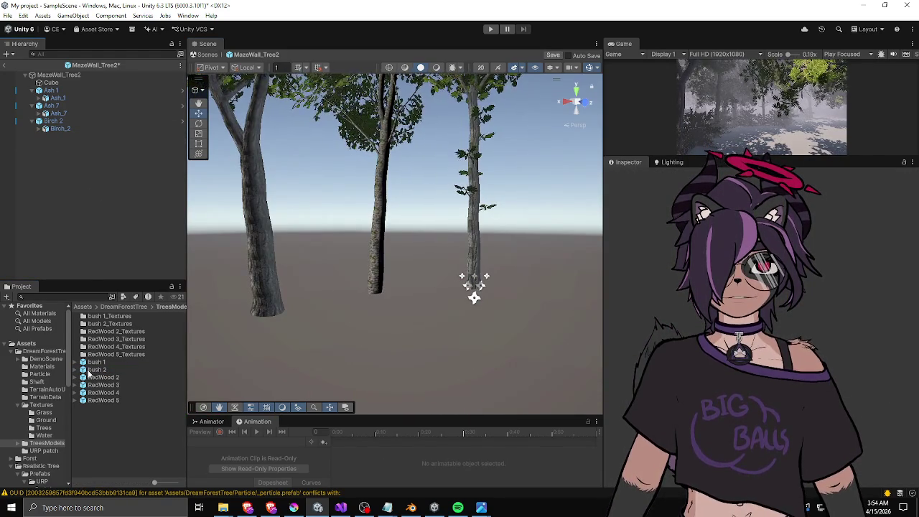
drag(53, 203, 53, 202)
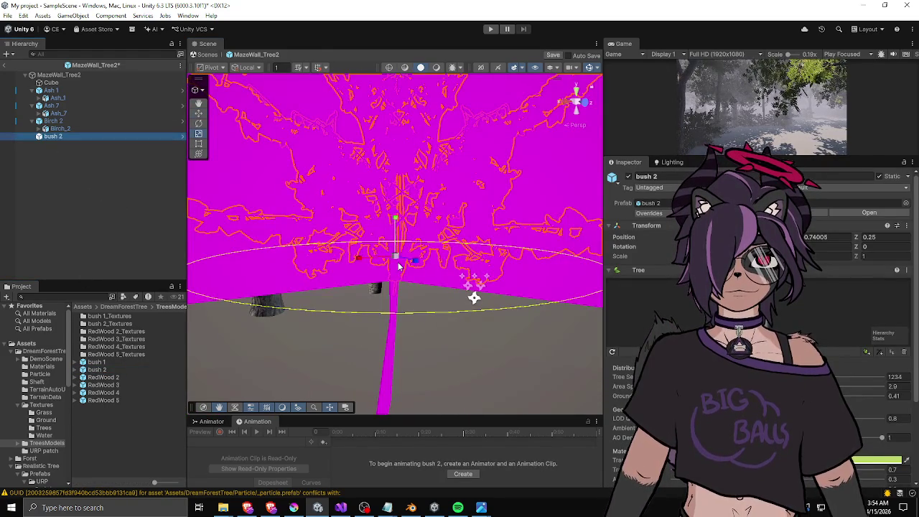
mouse_move(397, 260)
mouse_down()
mouse_move(376, 273)
mouse_move(407, 262)
mouse_move(334, 256)
mouse_move(338, 296)
mouse_up()
key(r)
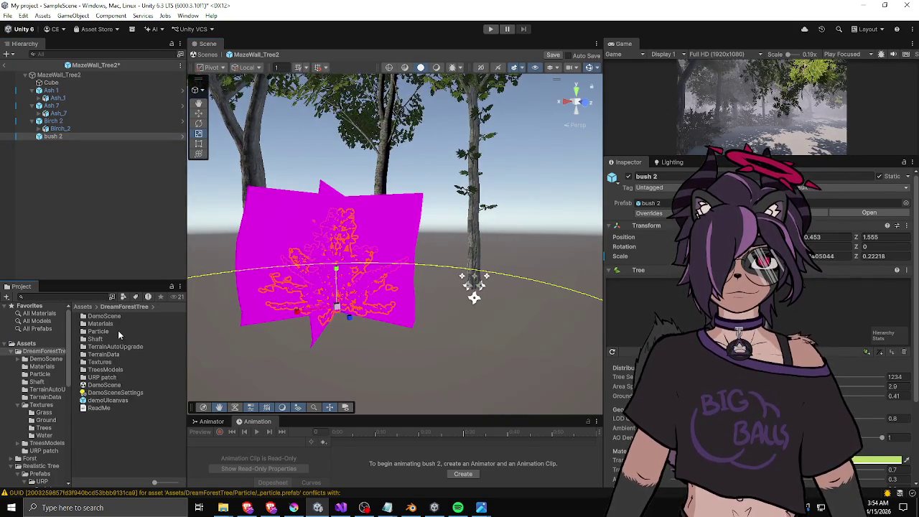
Give bush 2 a bush leaf material from Materials and shrink it further to about 0.17.
double_click(113, 324)
drag(158, 311, 285, 280)
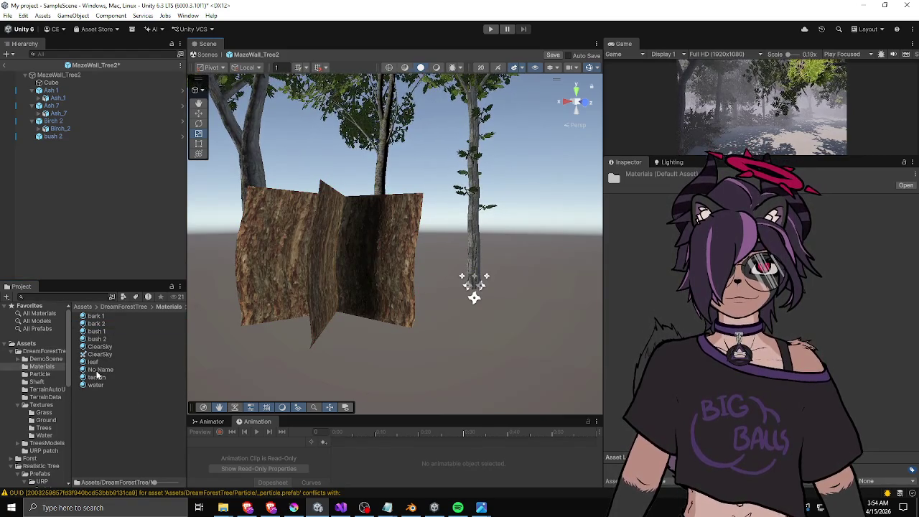
drag(97, 337, 285, 285)
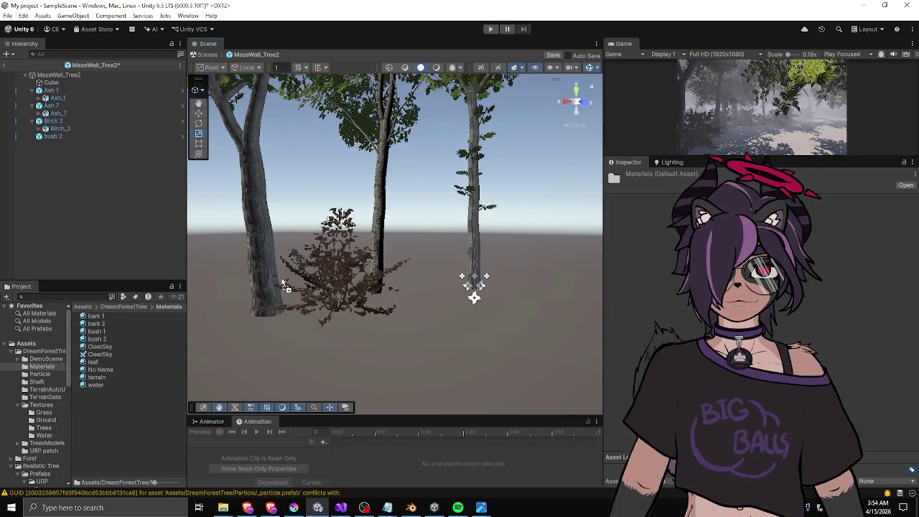
click(348, 287)
mouse_move(345, 305)
mouse_down()
mouse_move(331, 316)
mouse_move(305, 310)
mouse_move(384, 333)
mouse_move(310, 331)
mouse_move(371, 343)
mouse_move(280, 289)
mouse_move(313, 282)
mouse_up()
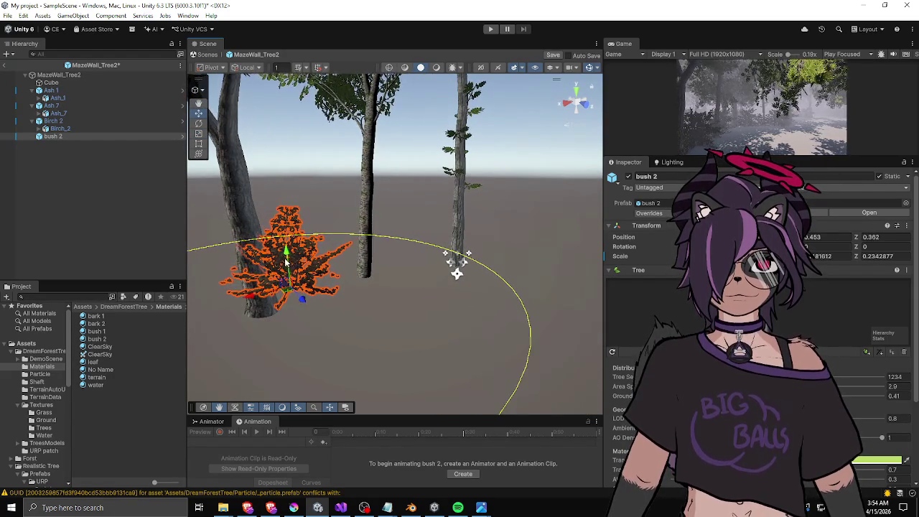
click(284, 281)
drag(302, 305, 302, 284)
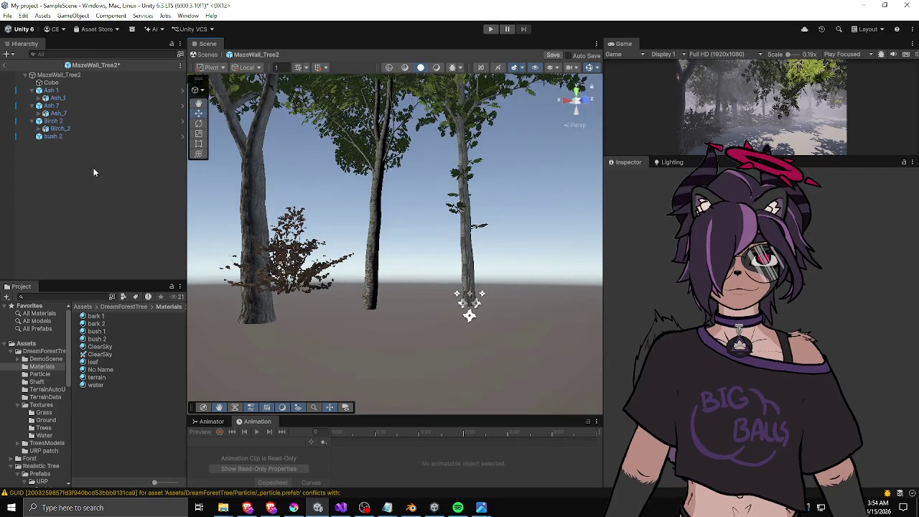
Place bush 2 beside the left trunk and a duplicate, bush 2 (1), beside the right trunk.
click(60, 136)
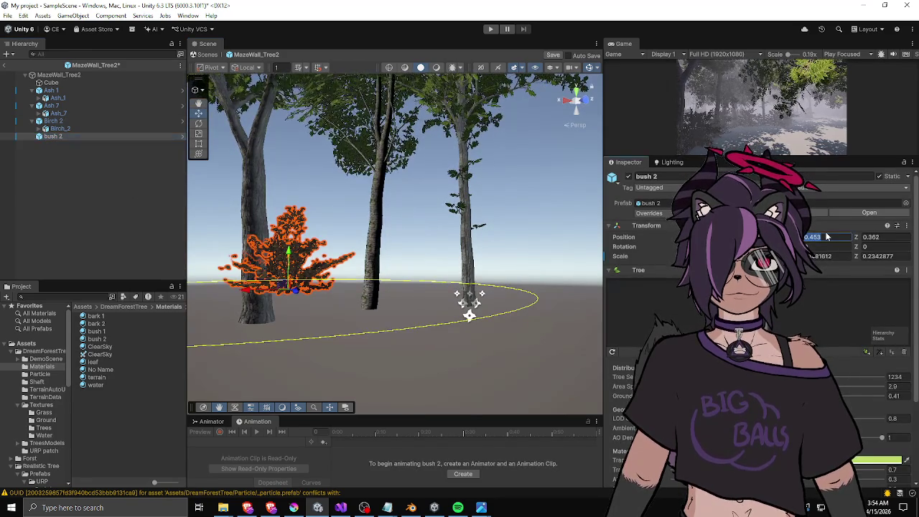
key(f)
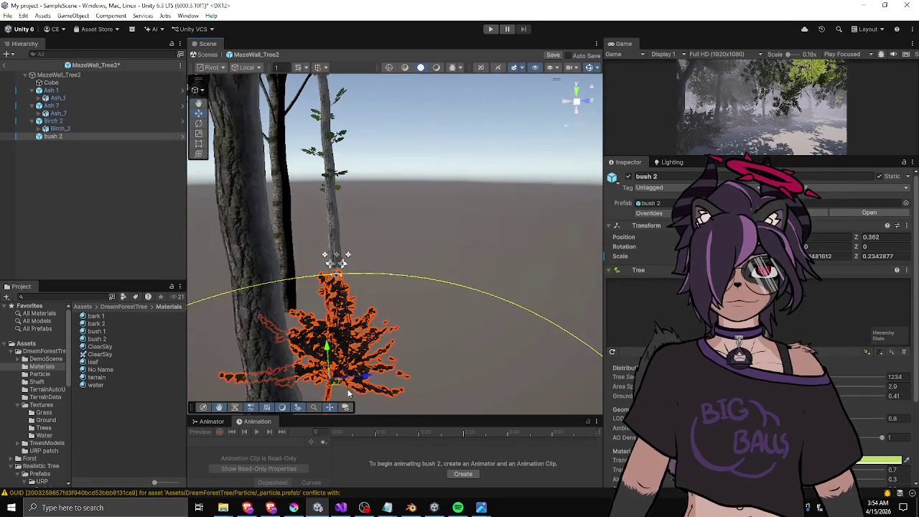
mouse_move(334, 386)
mouse_down()
mouse_move(287, 380)
mouse_move(310, 350)
mouse_move(255, 309)
mouse_up()
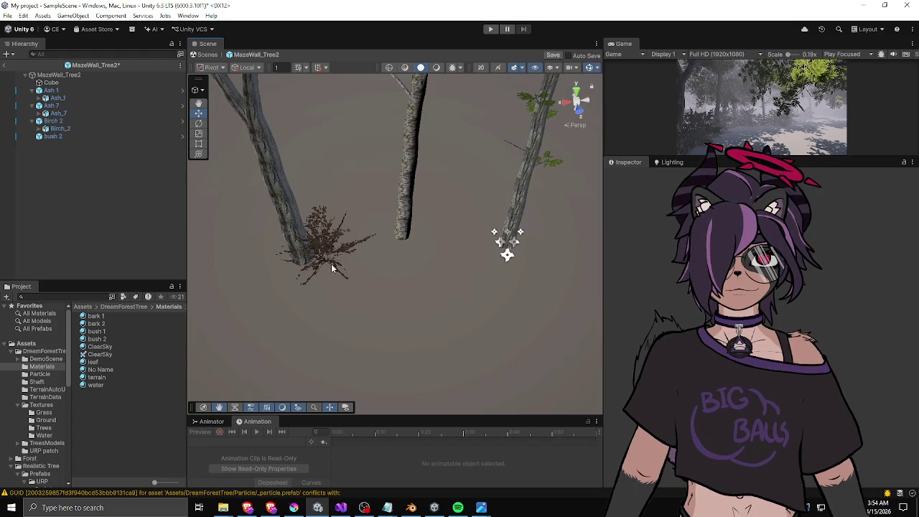
key(ctrl+d)
mouse_move(331, 262)
mouse_down()
mouse_move(483, 231)
mouse_move(436, 260)
mouse_move(469, 288)
mouse_move(470, 237)
mouse_move(454, 251)
mouse_move(470, 265)
mouse_up()
key(r)
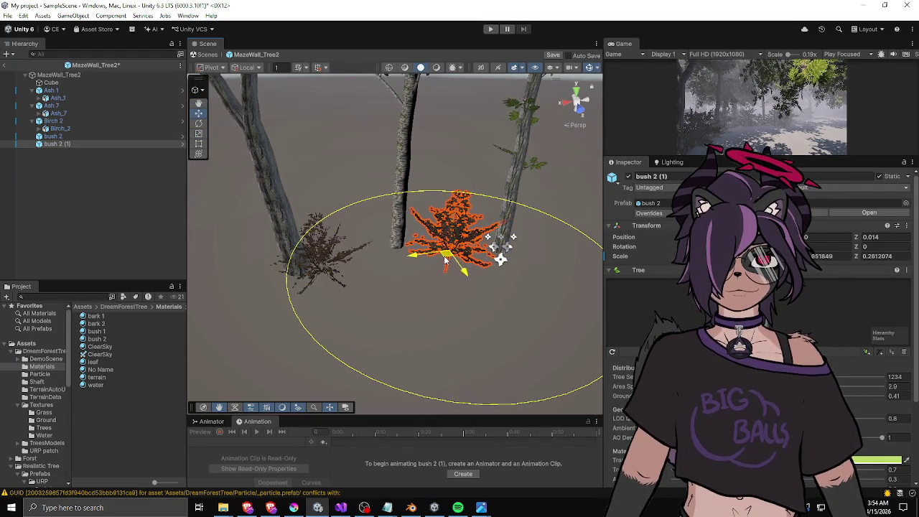
click(359, 191)
mouse_move(359, 191)
mouse_down()
mouse_move(526, 239)
mouse_move(401, 260)
mouse_move(290, 196)
mouse_move(297, 168)
mouse_move(267, 235)
mouse_up()
click(400, 260)
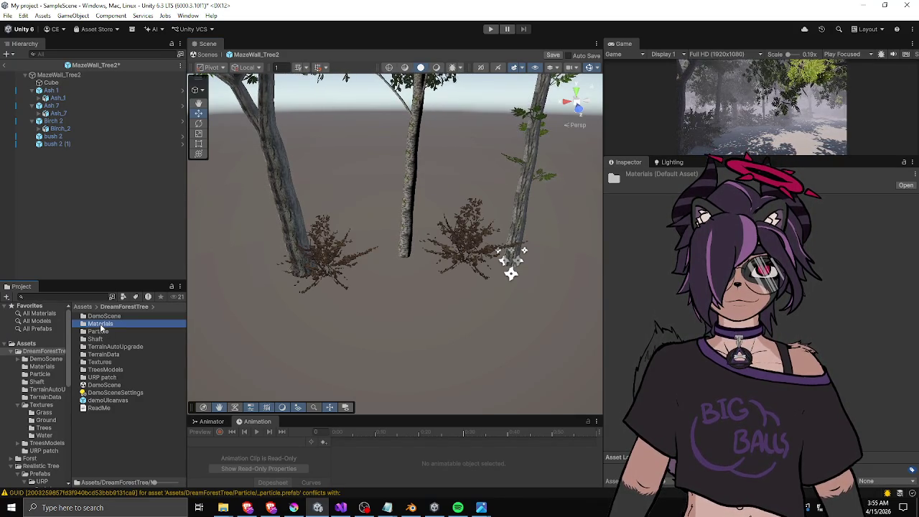
Drop a bush 1 model from TreesModels in at Position X 0 and scale it to about 0.2.
double_click(97, 369)
drag(100, 366, 372, 262)
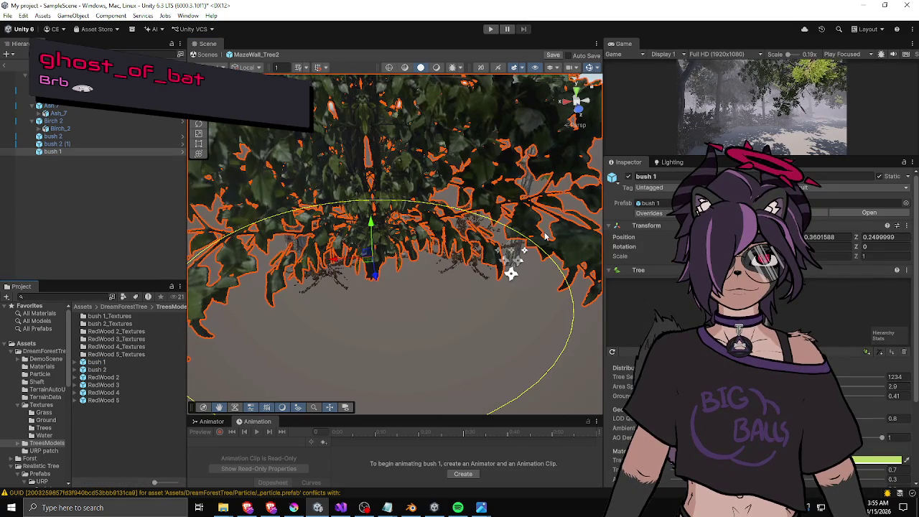
text(0)
key(Return)
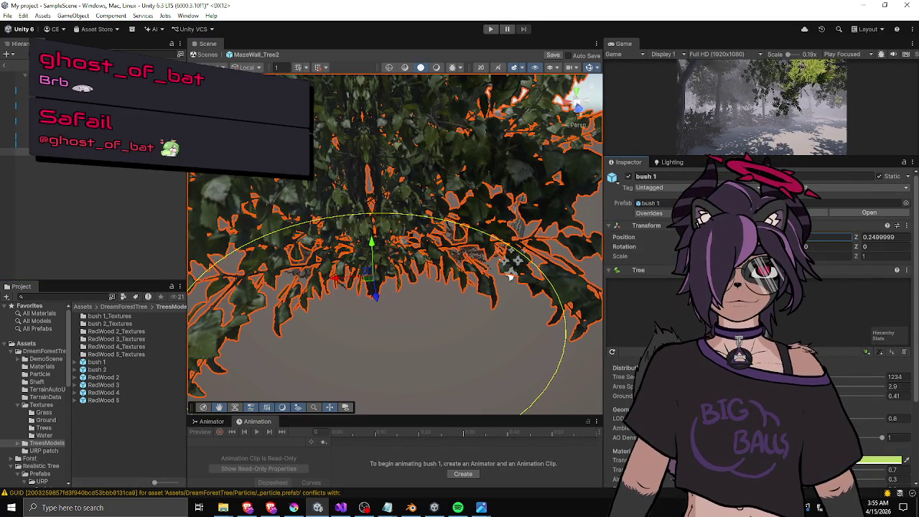
mouse_move(373, 278)
mouse_down()
mouse_move(348, 300)
mouse_move(374, 258)
mouse_up()
mouse_move(274, 305)
mouse_down()
mouse_move(380, 302)
mouse_move(427, 254)
mouse_move(376, 316)
mouse_move(353, 310)
mouse_move(363, 330)
mouse_move(373, 323)
mouse_move(337, 237)
mouse_move(354, 229)
mouse_move(397, 259)
mouse_move(380, 260)
mouse_move(426, 241)
mouse_move(426, 265)
mouse_move(431, 247)
mouse_move(404, 228)
mouse_up()
key(r)
click(431, 247)
Move bush 1 further along the Z axis.
click(65, 143)
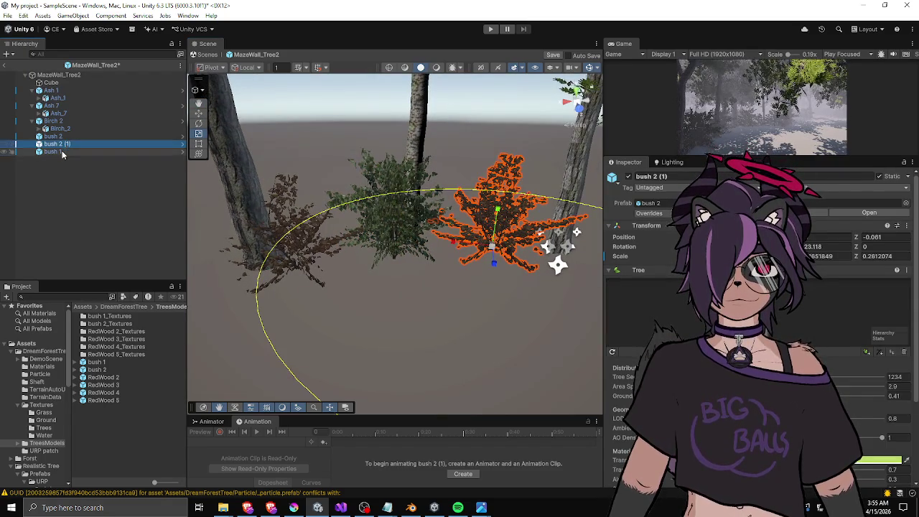
click(62, 151)
mouse_move(390, 264)
mouse_down()
mouse_move(394, 281)
mouse_move(445, 238)
mouse_move(368, 279)
mouse_move(438, 223)
mouse_move(400, 246)
mouse_up()
click(450, 218)
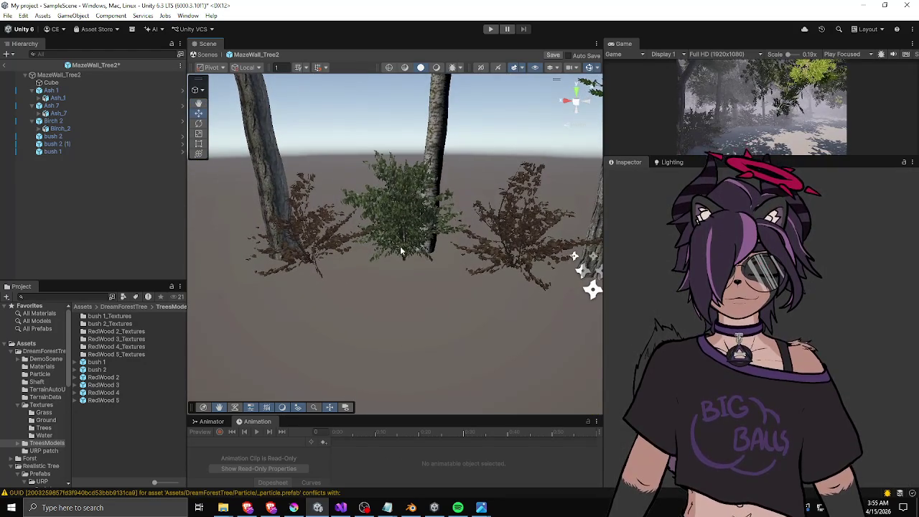
click(93, 146)
click(87, 151)
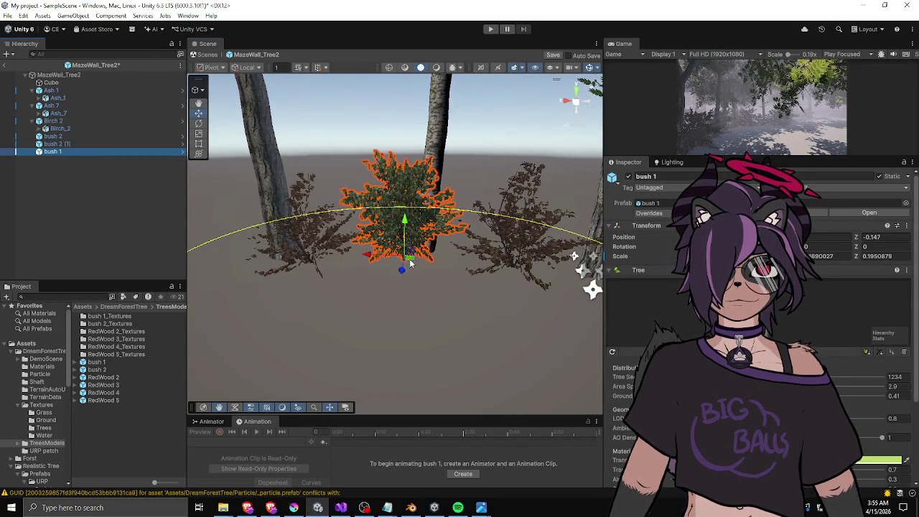
mouse_move(413, 265)
mouse_down()
mouse_move(530, 263)
mouse_move(401, 240)
mouse_up()
Tilt bush 1 slightly.
click(396, 238)
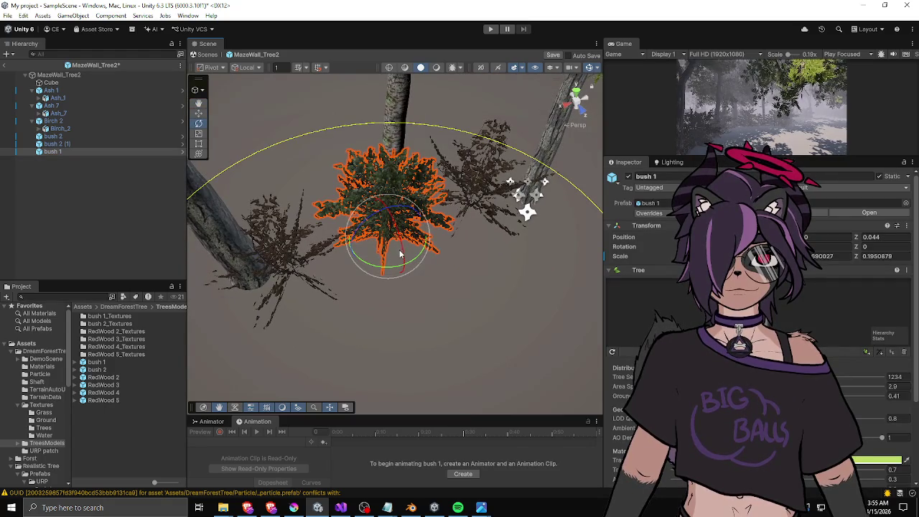
click(386, 275)
mouse_move(387, 275)
mouse_down()
mouse_move(270, 123)
mouse_move(322, 92)
mouse_move(363, 93)
mouse_up()
click(418, 241)
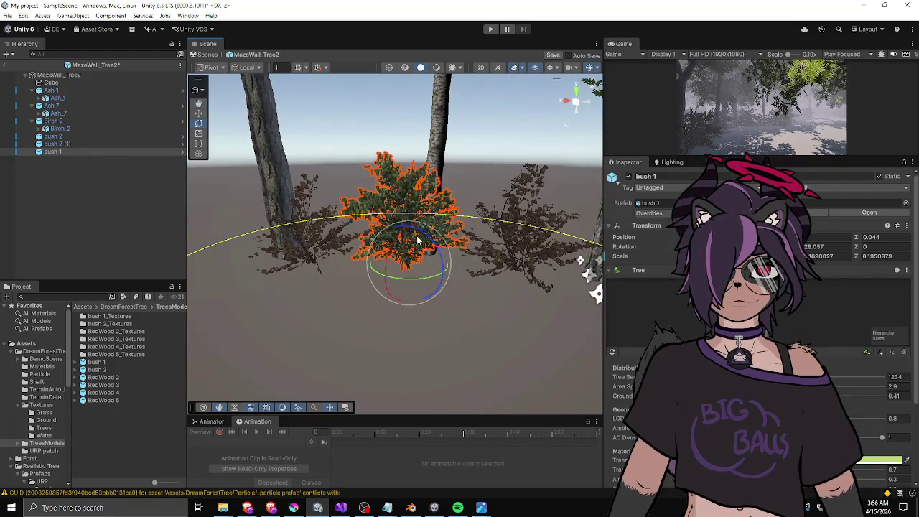
mouse_move(405, 244)
mouse_down()
mouse_move(414, 240)
mouse_move(412, 254)
mouse_up()
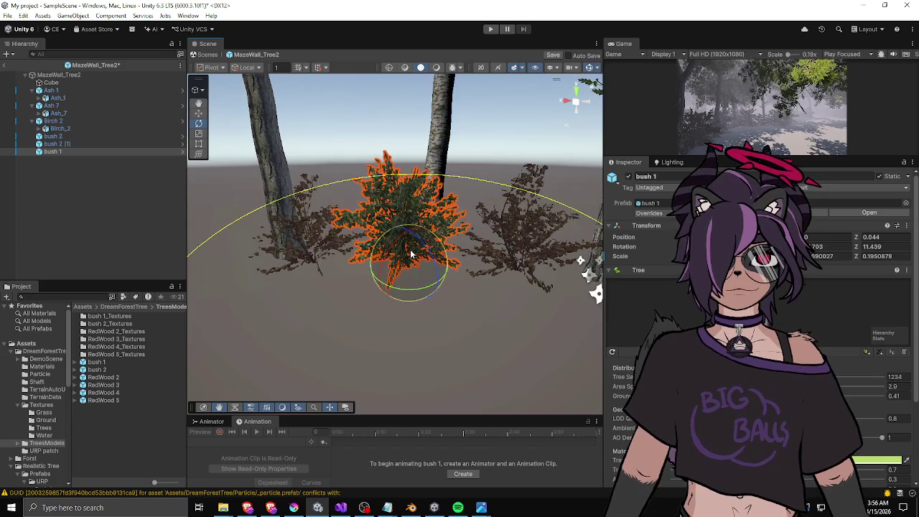
click(350, 127)
drag(350, 126, 334, 195)
Frame bush 2 (1) and orbit around the trees to see all the bushes.
click(572, 247)
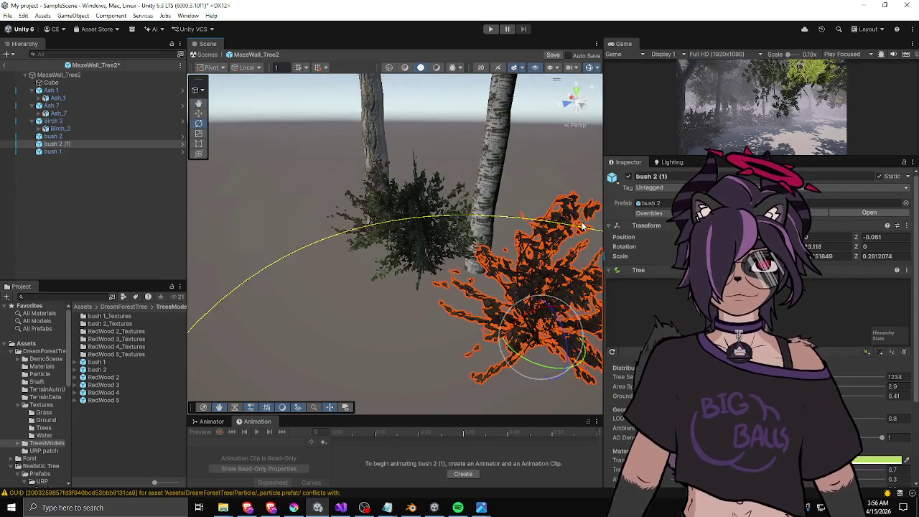
key(f)
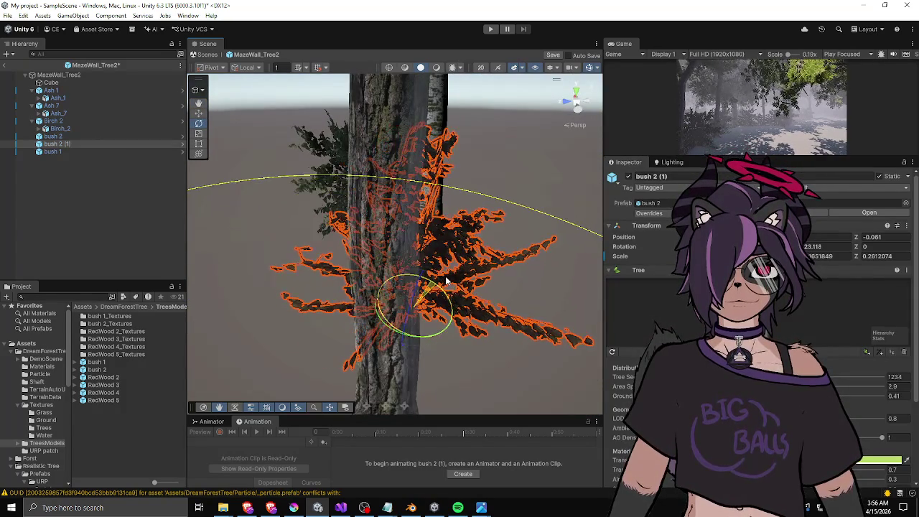
drag(445, 281, 398, 250)
click(453, 162)
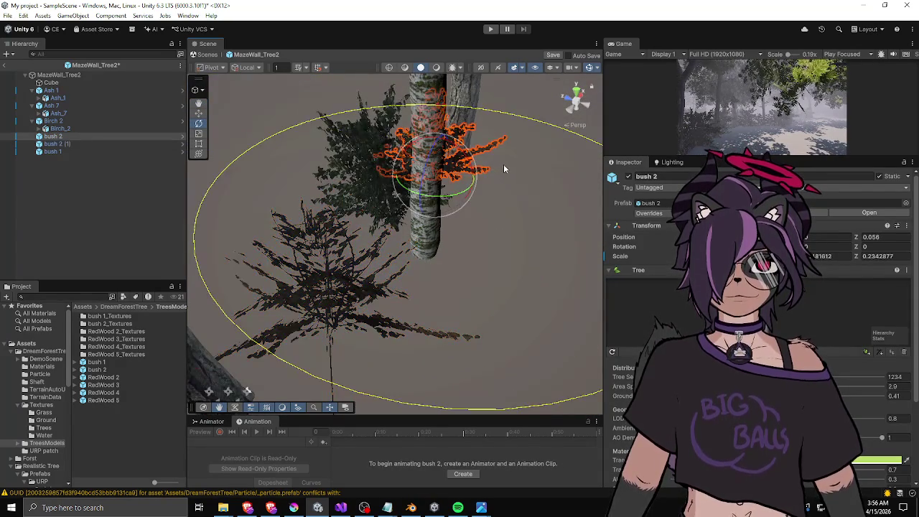
mouse_move(457, 171)
mouse_down()
mouse_move(495, 162)
mouse_move(400, 231)
mouse_move(408, 244)
mouse_move(404, 211)
mouse_up()
click(501, 160)
click(400, 231)
click(488, 219)
drag(488, 220, 459, 216)
mouse_move(281, 190)
mouse_down()
mouse_move(566, 199)
mouse_move(476, 213)
mouse_move(515, 213)
mouse_up()
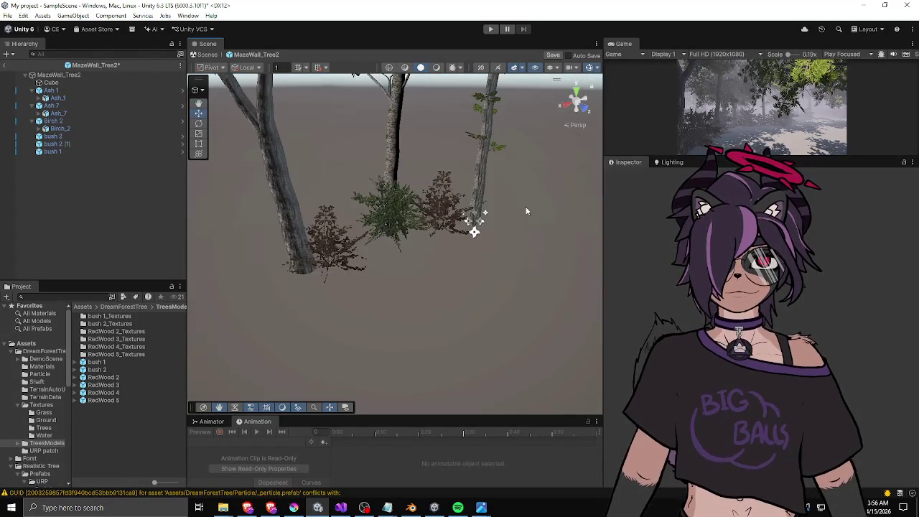
drag(431, 248, 389, 239)
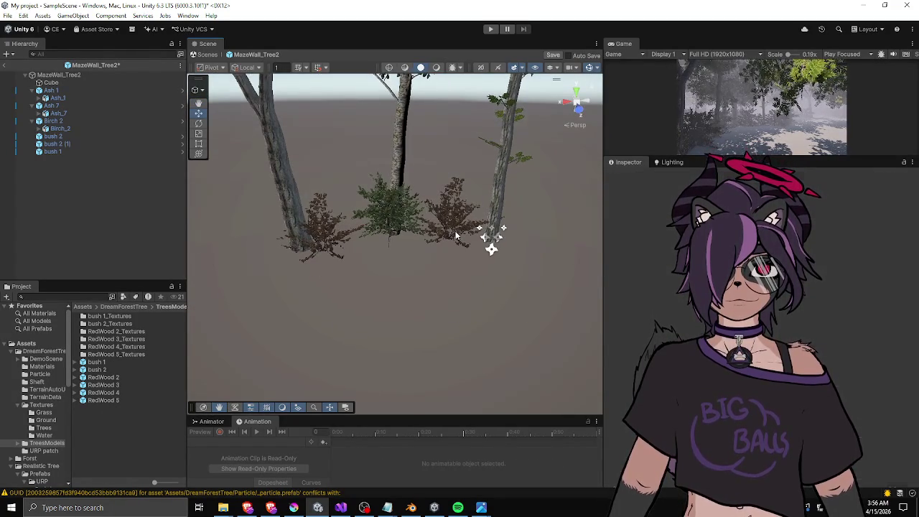
Enlarge bush 2 (1) slightly.
click(455, 236)
click(464, 239)
click(457, 236)
drag(449, 236, 459, 240)
click(318, 243)
click(466, 231)
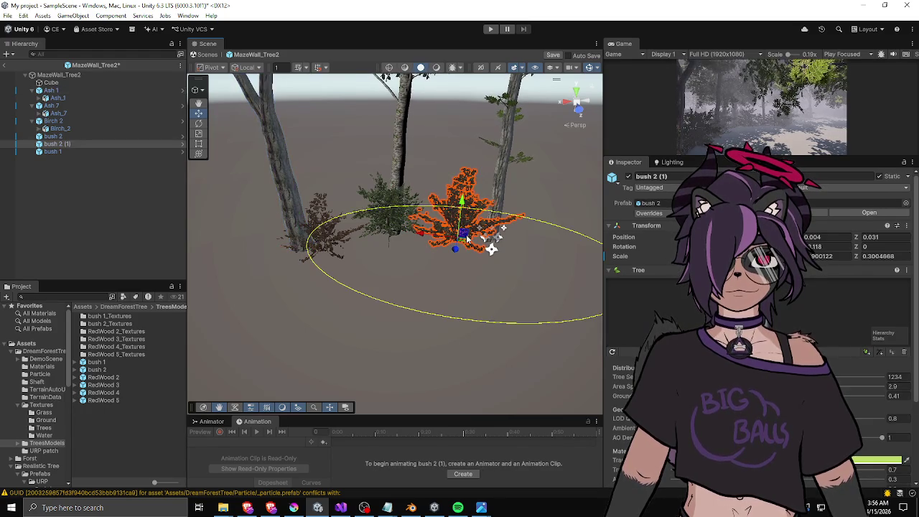
Slide bush 2 (1) left along the ground and turn it in place.
drag(480, 237, 474, 239)
click(434, 178)
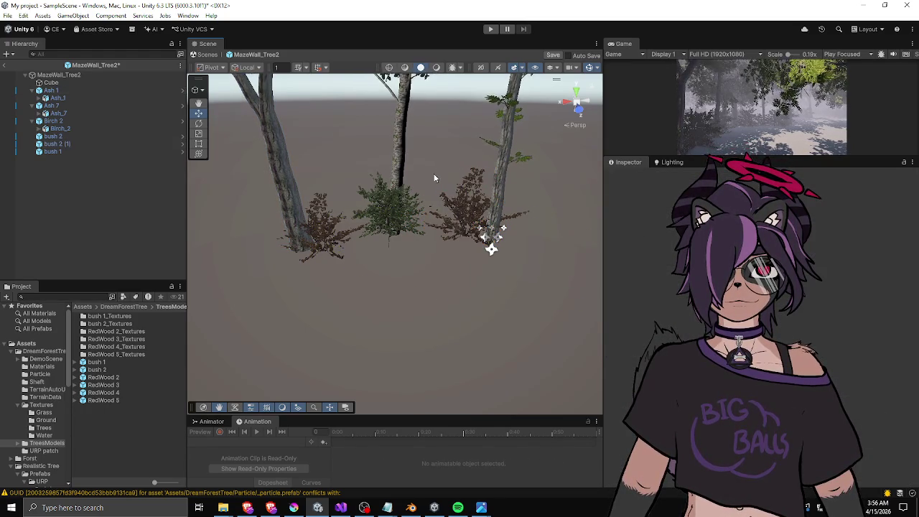
click(464, 234)
drag(463, 231, 461, 235)
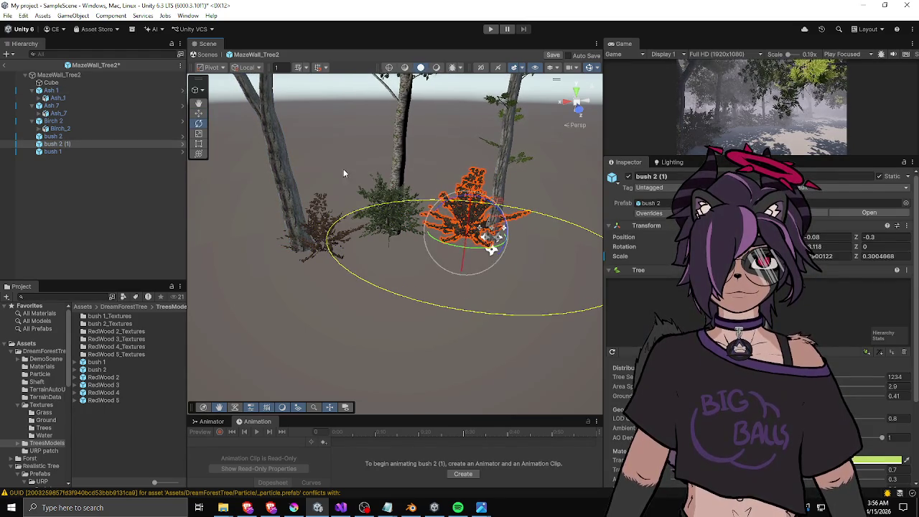
click(342, 229)
Review the bush arrangement from above, checking the bushes and Birch 2.
click(387, 215)
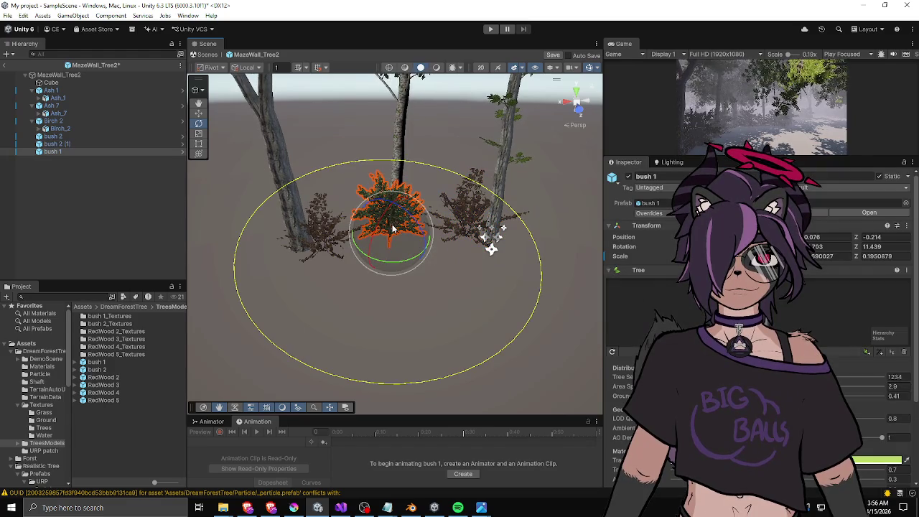
click(335, 243)
key(r)
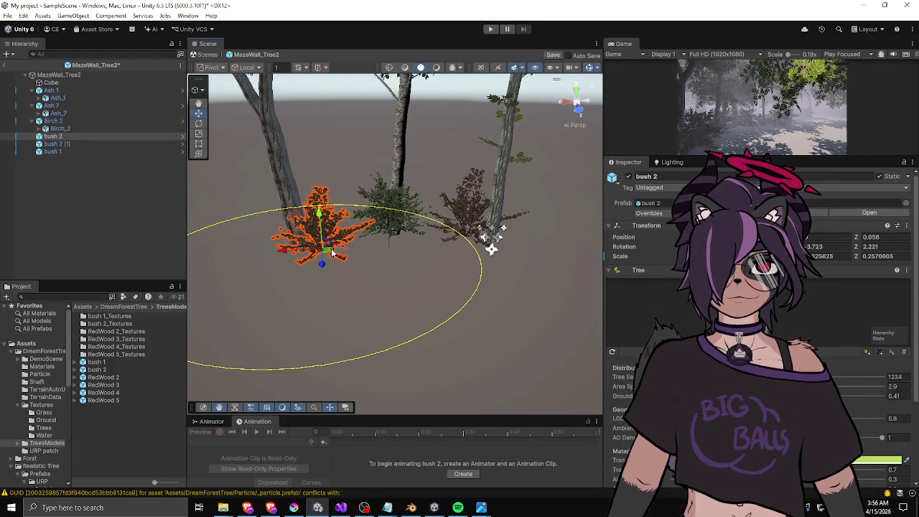
click(334, 167)
mouse_move(335, 168)
mouse_down()
mouse_move(267, 214)
mouse_move(158, 244)
mouse_move(394, 234)
mouse_up()
click(394, 233)
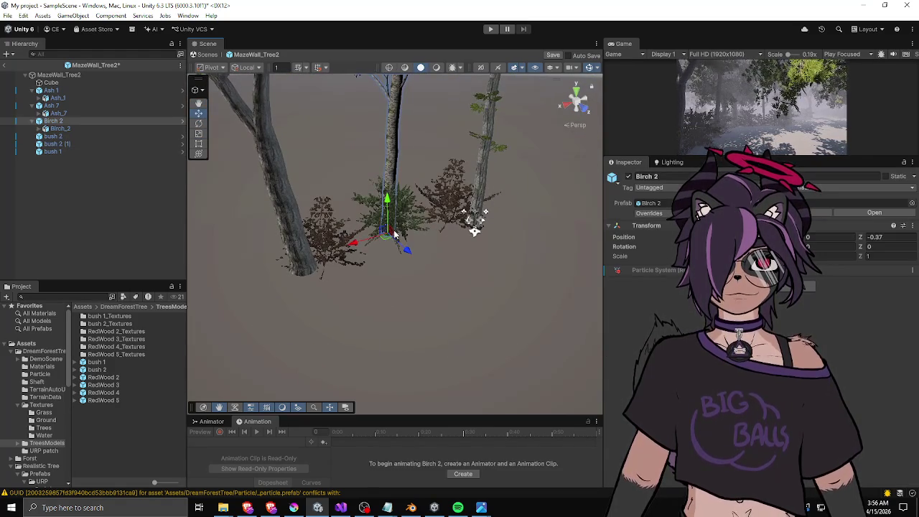
click(448, 219)
click(454, 217)
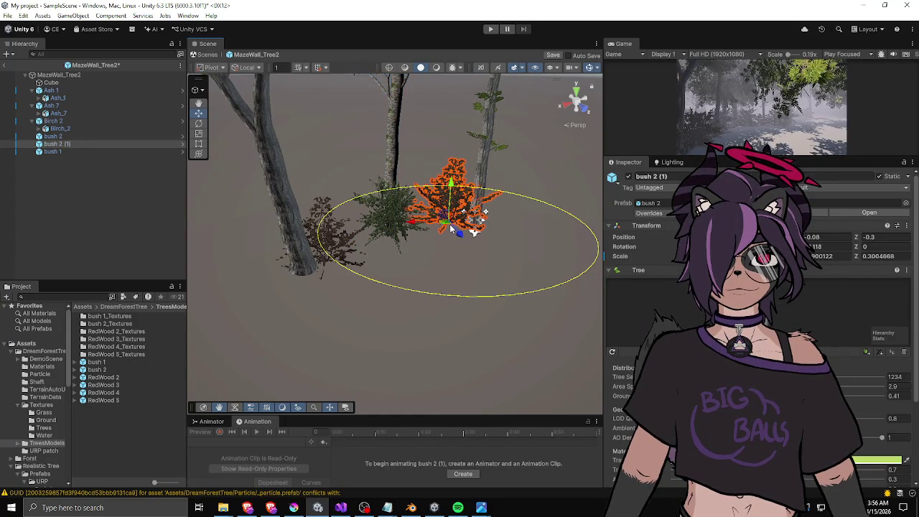
click(520, 168)
mouse_move(520, 168)
mouse_down()
mouse_move(424, 220)
mouse_move(456, 234)
mouse_move(287, 254)
mouse_move(444, 188)
mouse_move(532, 182)
mouse_move(488, 220)
mouse_move(400, 237)
mouse_move(421, 235)
mouse_up()
click(457, 235)
click(488, 247)
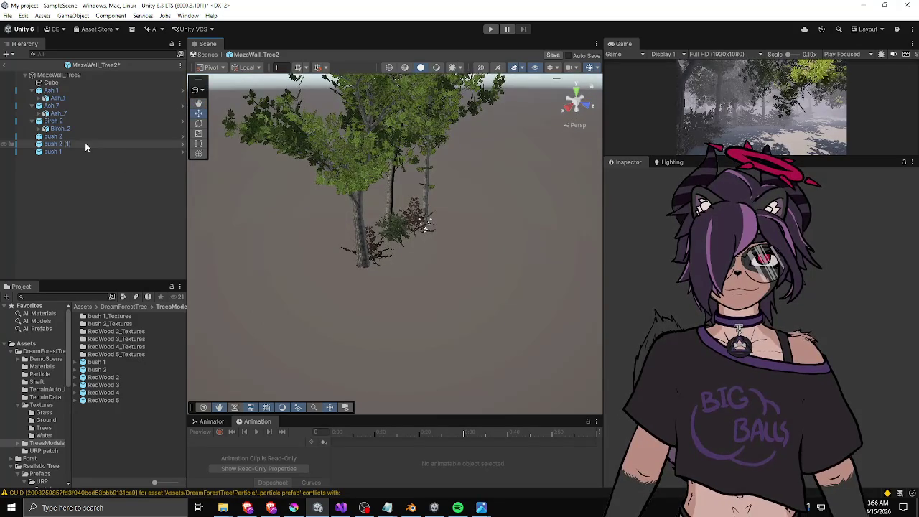
click(81, 120)
Remove Ash 7's Particle System component and leave Prefab Mode.
click(77, 106)
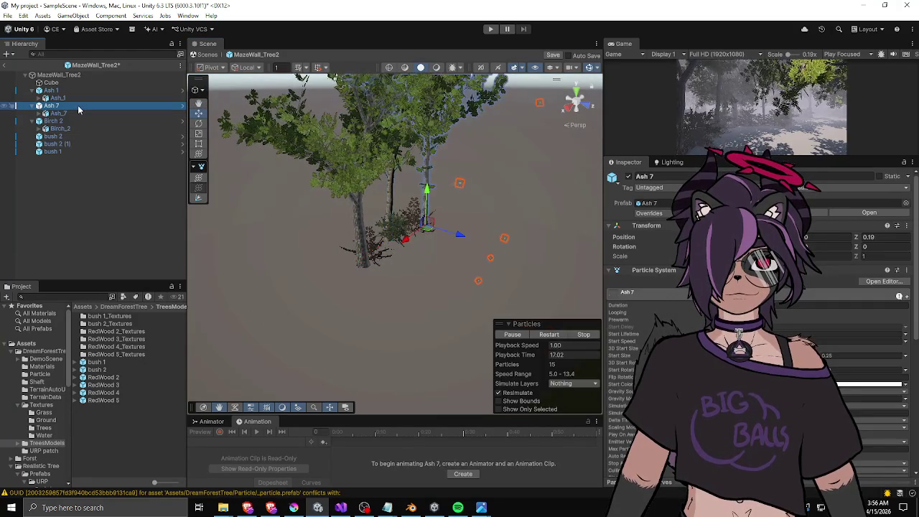
right_click(657, 271)
click(677, 310)
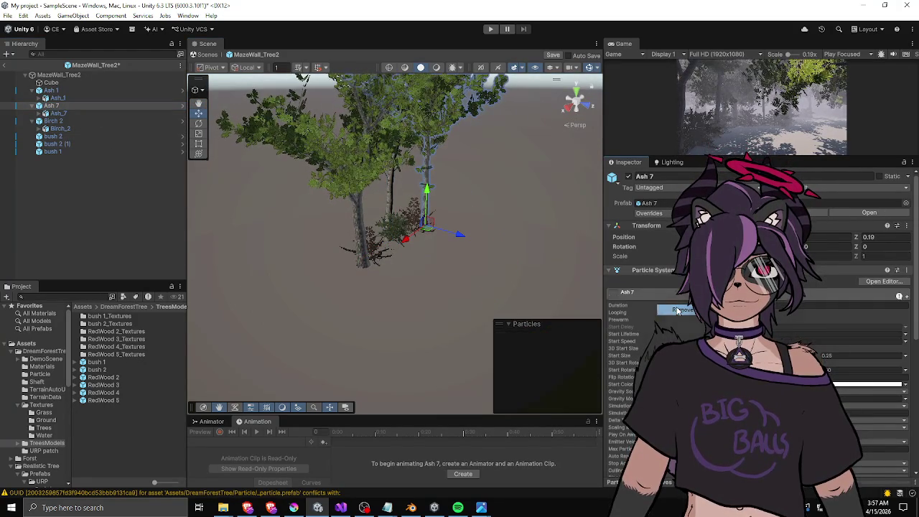
click(4, 65)
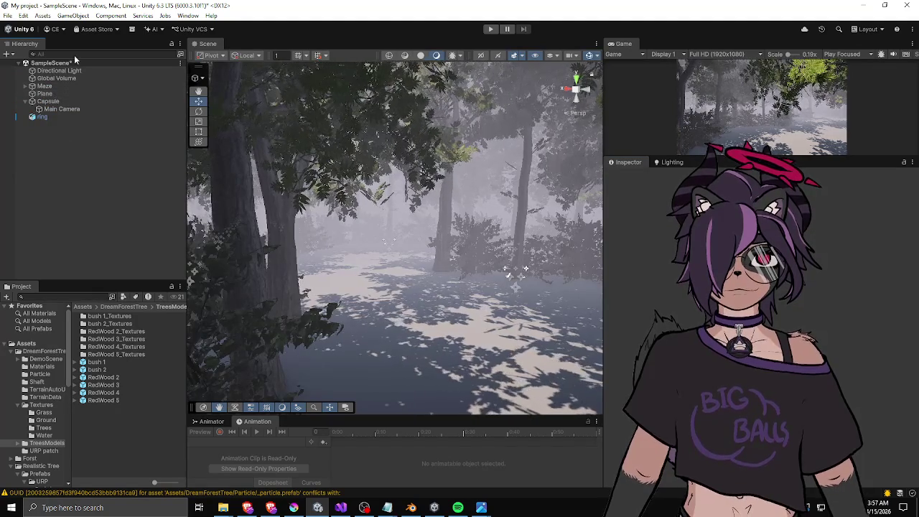
Add MazeWall_Tree2 as Element 1 of the Maze's Wall Prefabs list.
click(46, 86)
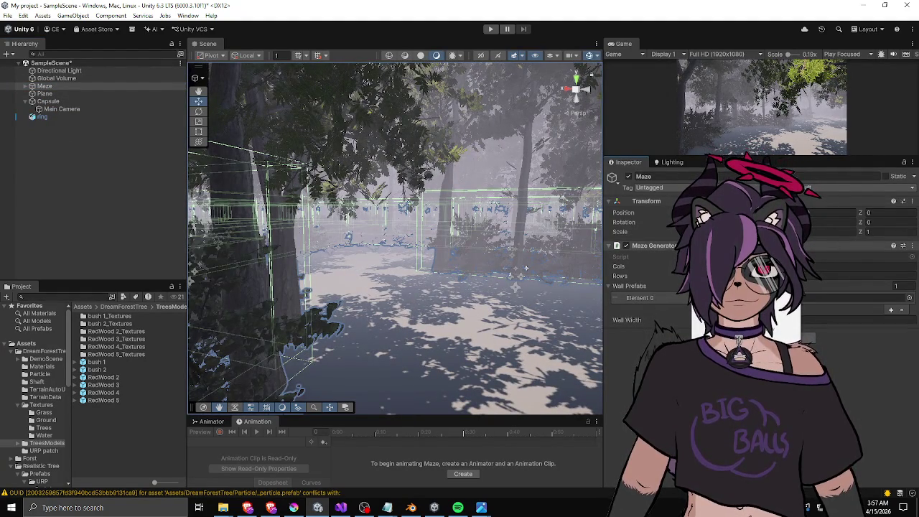
click(890, 309)
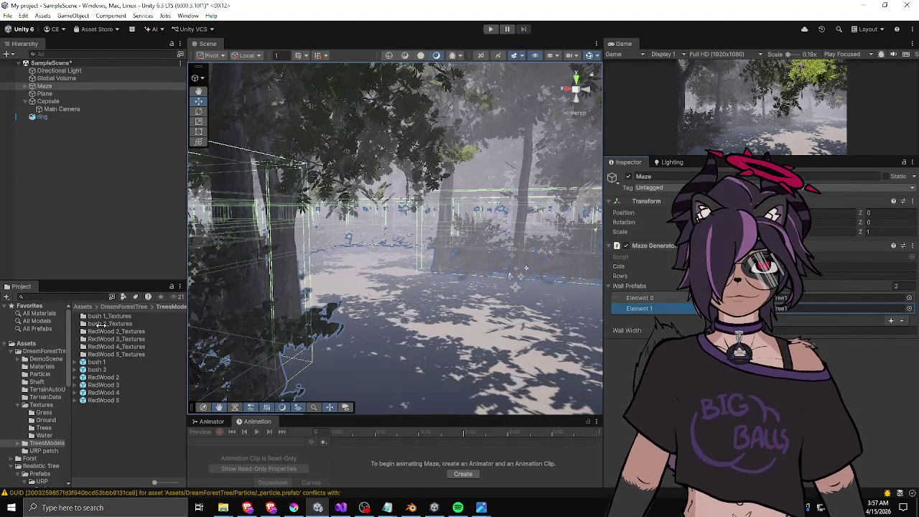
click(26, 343)
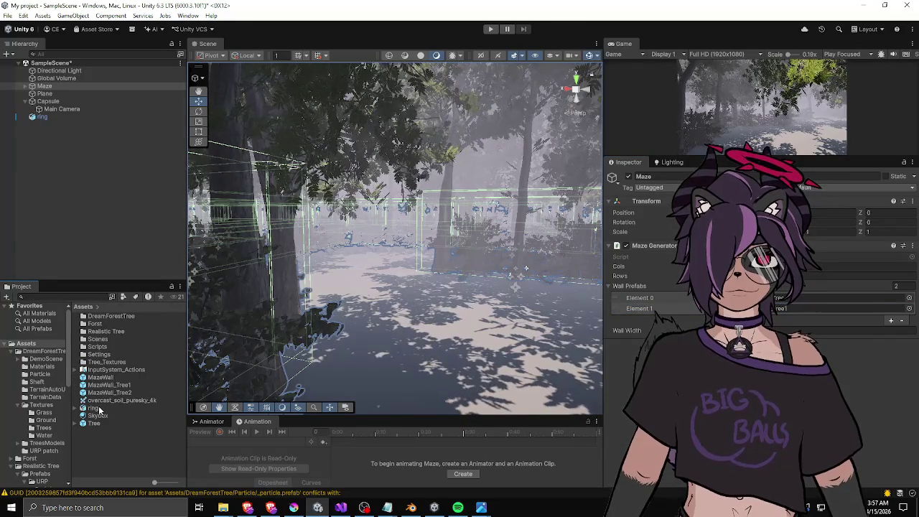
drag(795, 309, 786, 306)
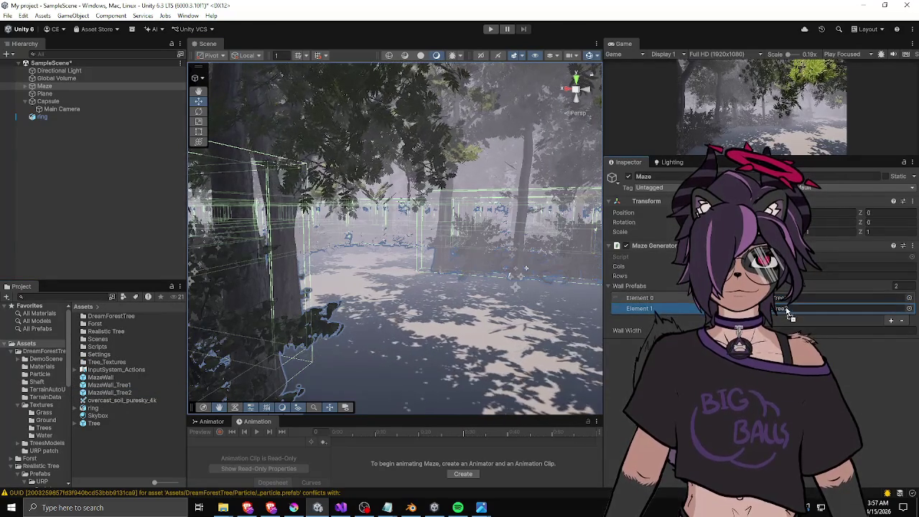
right_click(672, 253)
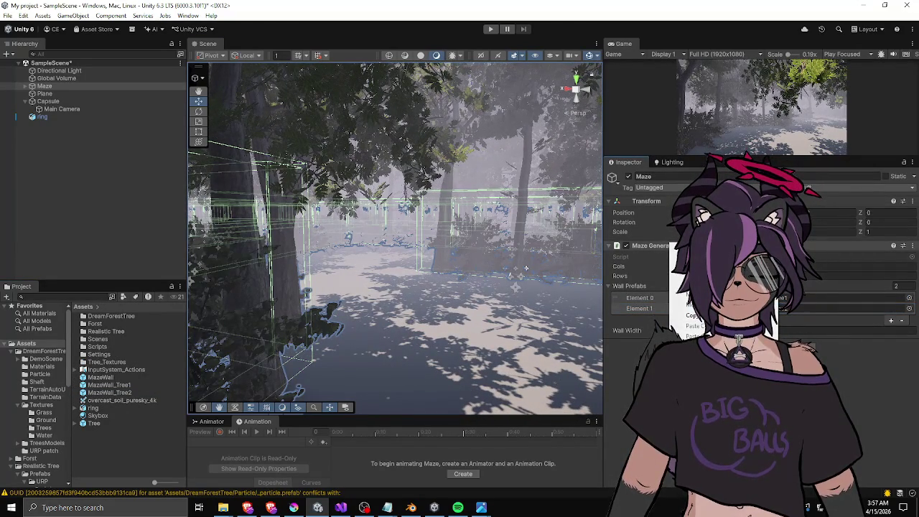
scroll(225, 286, down, 5)
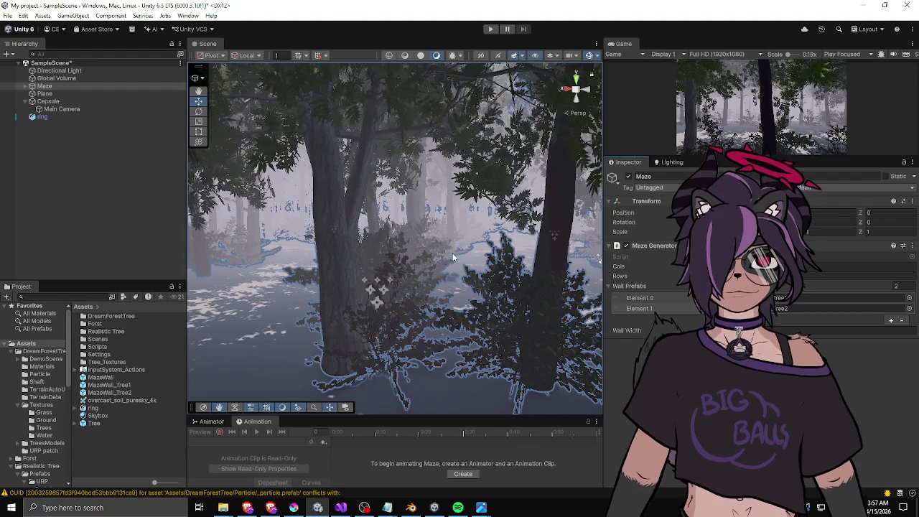
scroll(226, 286, down, 5)
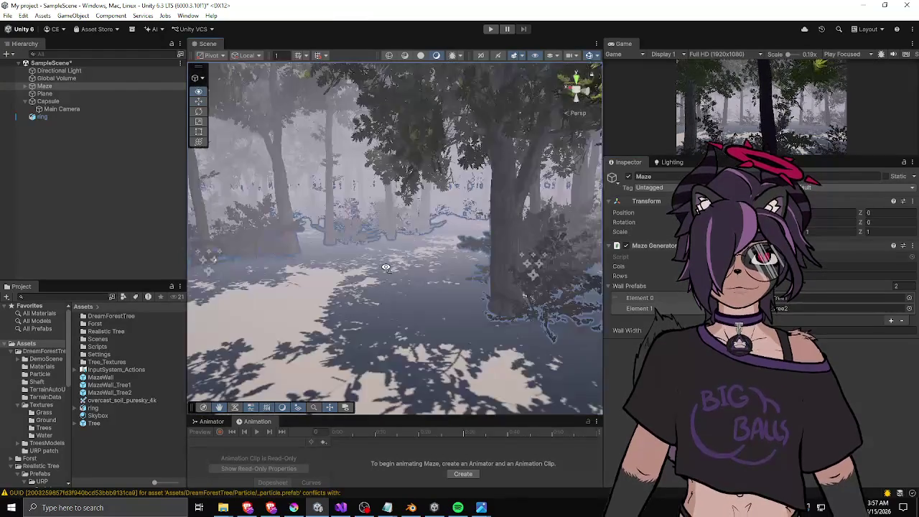
click(199, 234)
mouse_move(199, 234)
mouse_down()
mouse_move(179, 262)
mouse_move(422, 238)
mouse_move(255, 233)
mouse_move(181, 241)
mouse_move(388, 238)
mouse_move(198, 262)
mouse_move(373, 251)
mouse_move(168, 267)
mouse_move(127, 261)
mouse_move(145, 252)
mouse_move(101, 249)
mouse_move(386, 248)
mouse_move(372, 237)
mouse_move(437, 214)
mouse_move(484, 227)
mouse_move(231, 215)
mouse_move(514, 209)
mouse_move(482, 226)
mouse_move(172, 181)
mouse_up()
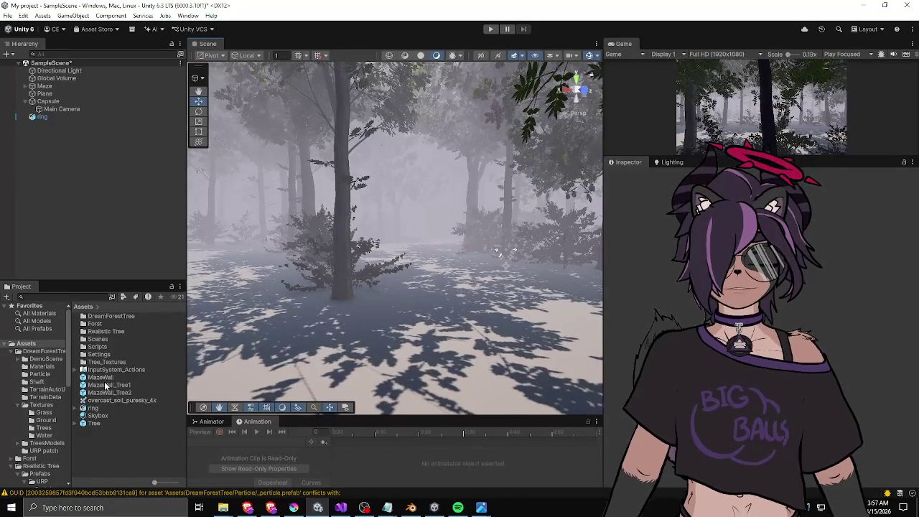
In MazeWall_Tree1, drag bush 2 (1) from the left over beside the right tree trunk.
double_click(106, 386)
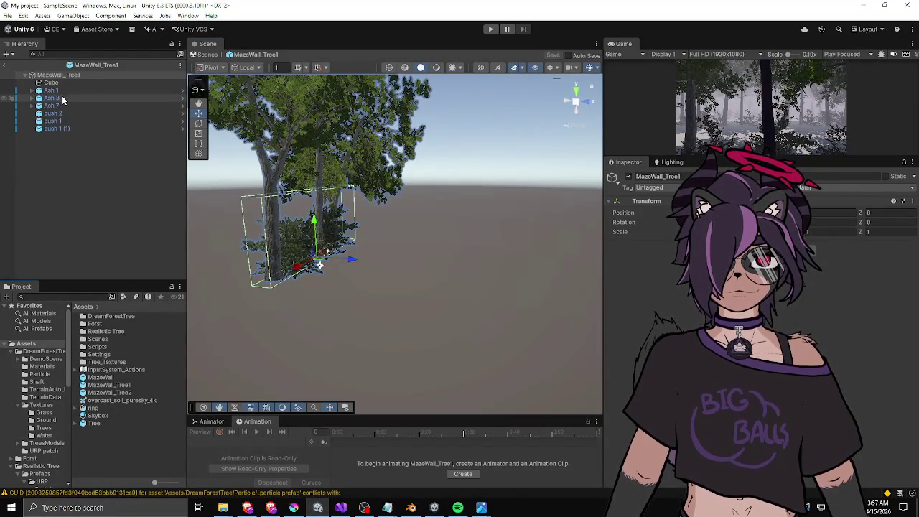
double_click(52, 105)
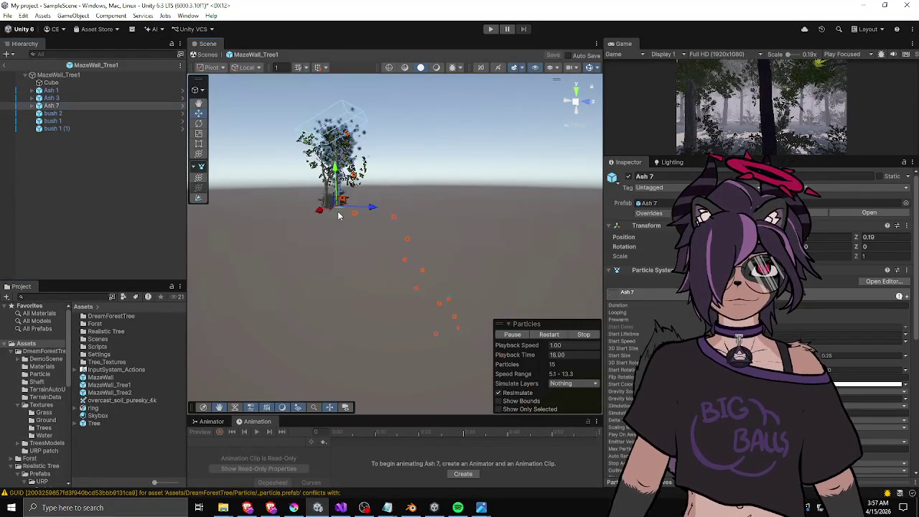
scroll(302, 215, down, 10)
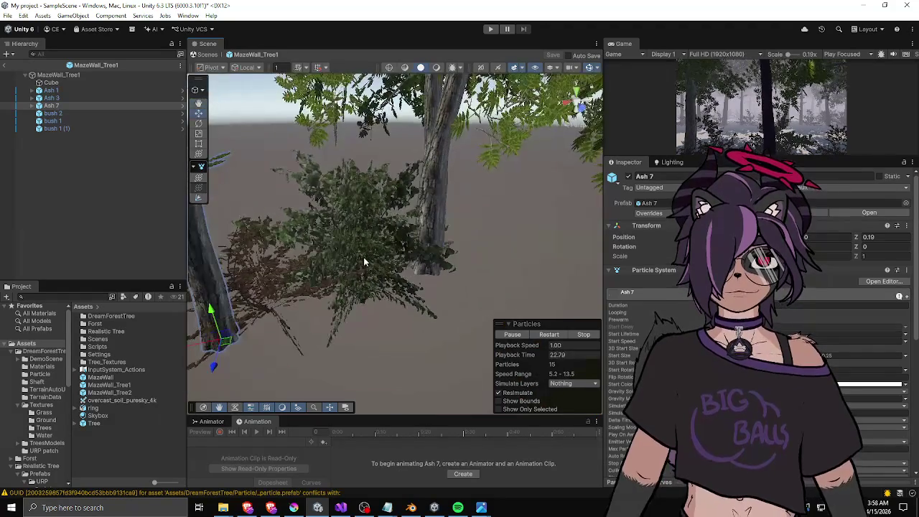
click(353, 263)
drag(399, 242, 394, 241)
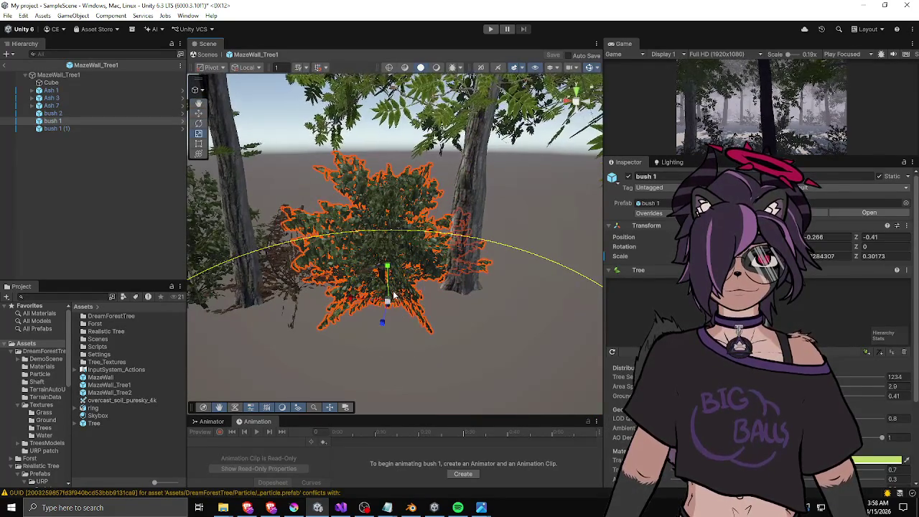
click(294, 291)
drag(301, 293, 486, 283)
drag(519, 243, 472, 271)
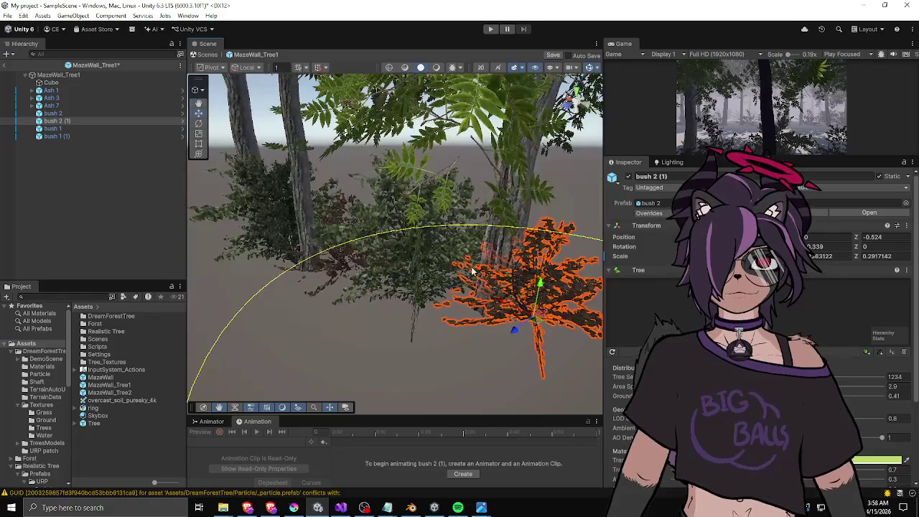
mouse_move(533, 327)
mouse_down()
mouse_move(302, 291)
mouse_move(503, 253)
mouse_up()
click(283, 287)
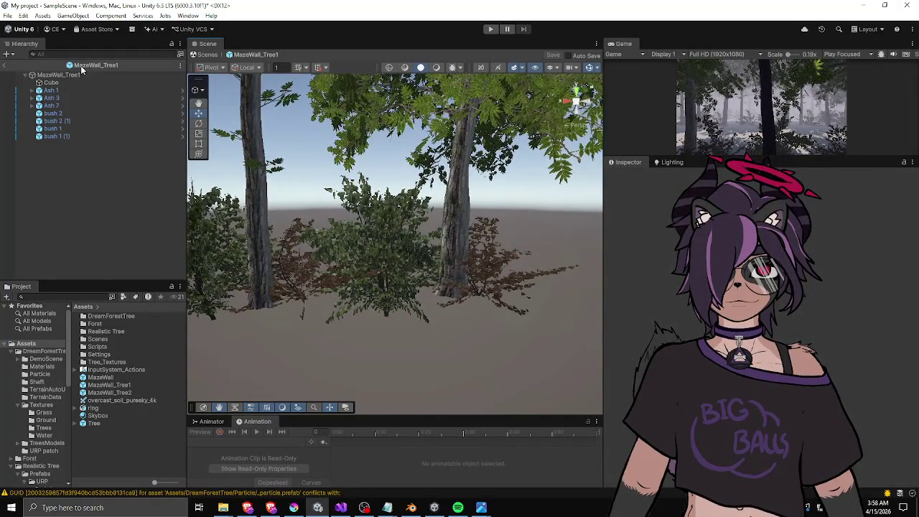
click(7, 67)
Fly the view to a sunlit clearing and look around the misty forest.
mouse_move(395, 232)
mouse_down()
mouse_move(96, 230)
mouse_move(913, 230)
mouse_up()
mouse_move(594, 306)
mouse_down()
mouse_move(145, 306)
mouse_move(146, 292)
mouse_move(366, 291)
mouse_up()
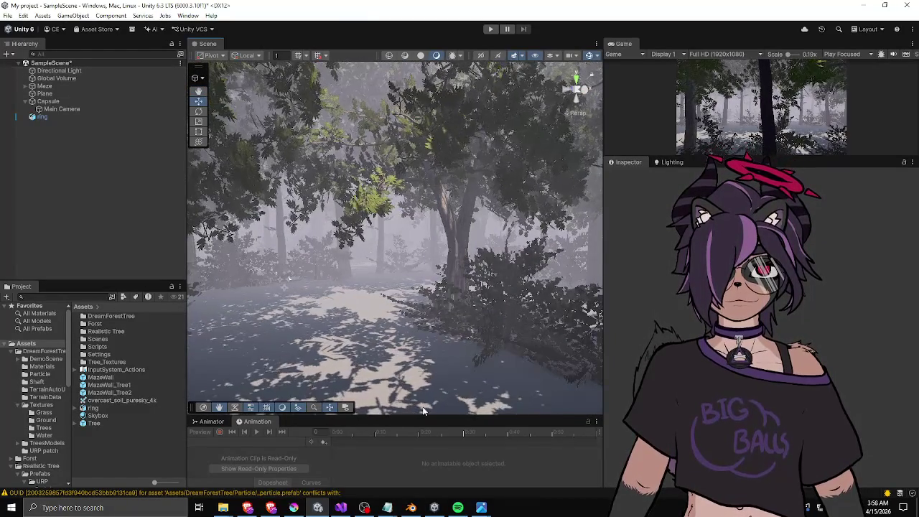
Open MazeWall_Tree2 and add a bush 2 (2) copy of the dry bush.
double_click(102, 393)
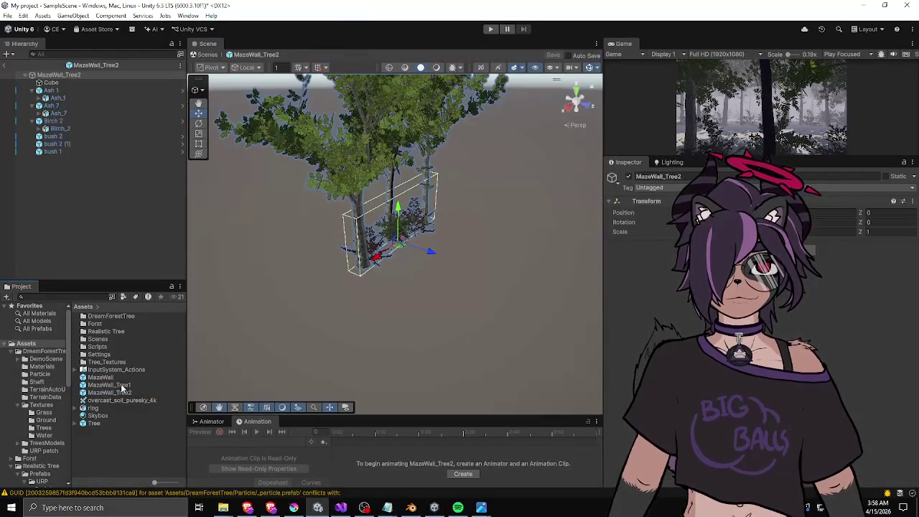
scroll(451, 232, up, 6)
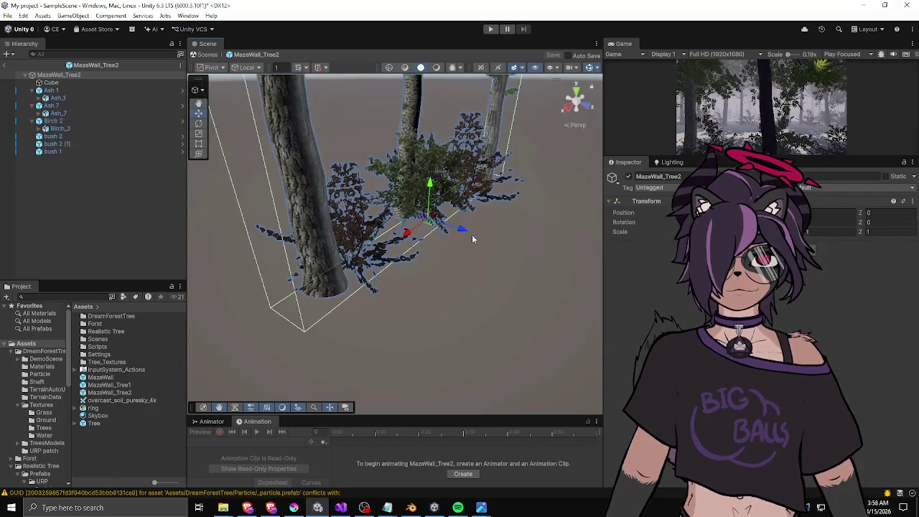
mouse_move(424, 290)
mouse_down()
mouse_move(413, 259)
mouse_move(481, 252)
mouse_up()
click(425, 249)
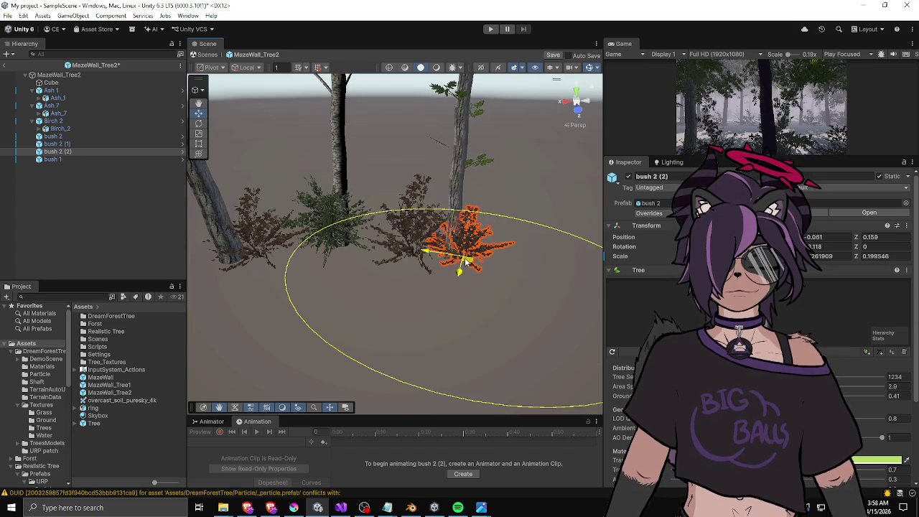
click(405, 163)
mouse_move(359, 246)
mouse_down()
mouse_move(435, 241)
mouse_move(419, 254)
mouse_up()
Place a bush 1 copy, bush 1 (1), at the left trunk's base and exit the prefab.
click(419, 255)
click(394, 246)
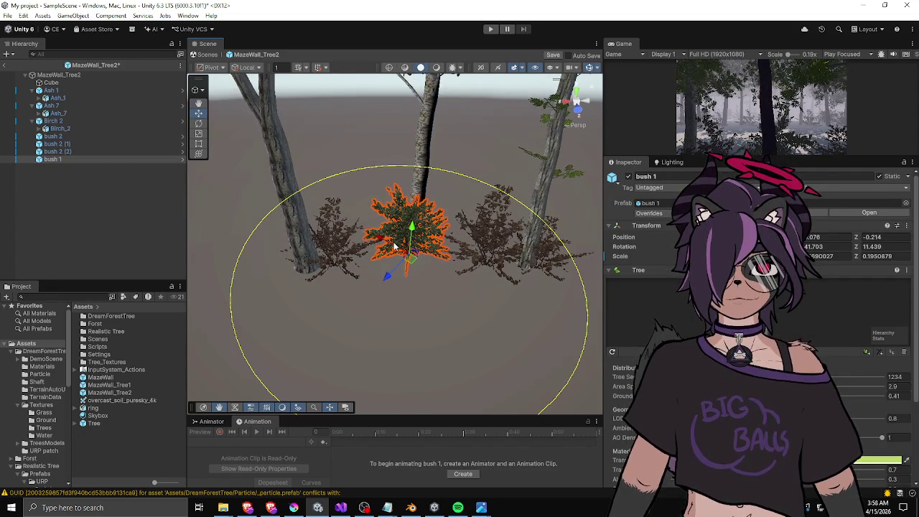
click(399, 251)
click(402, 242)
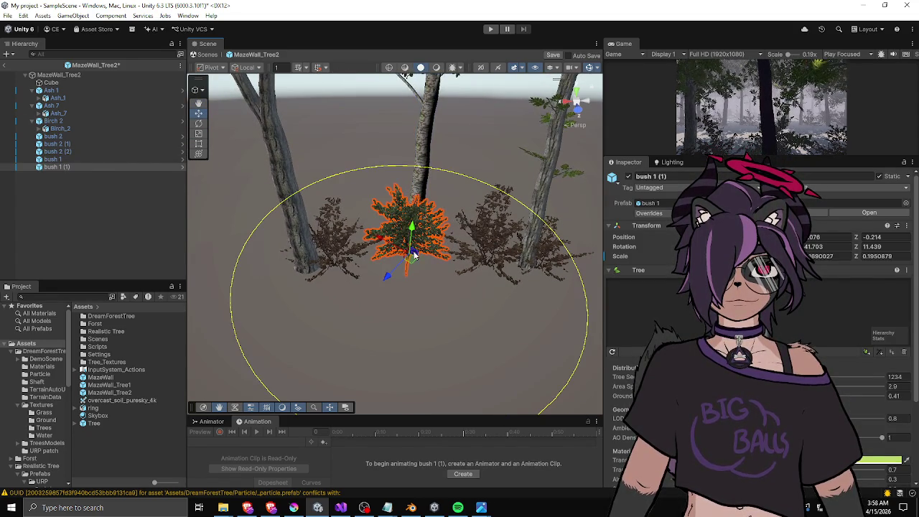
mouse_move(409, 264)
mouse_down()
mouse_move(305, 273)
mouse_move(302, 307)
mouse_move(319, 328)
mouse_up()
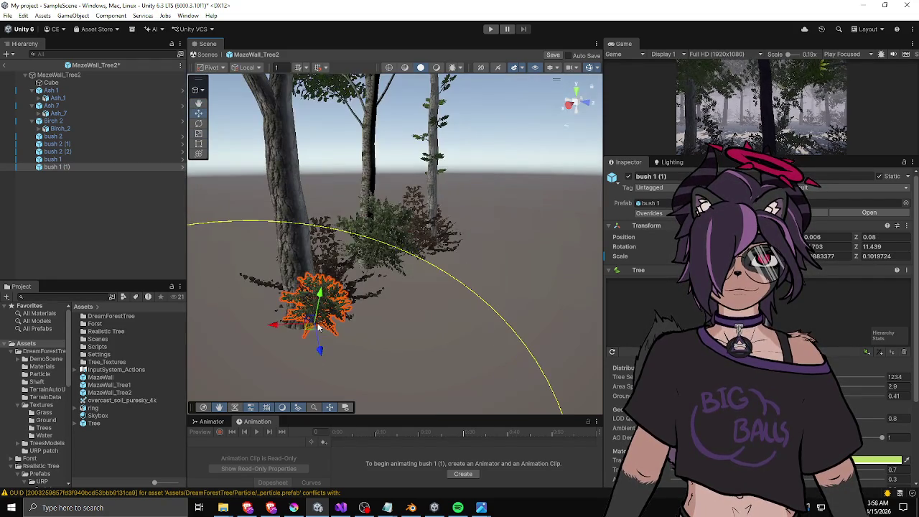
click(219, 280)
mouse_move(218, 280)
mouse_down()
mouse_move(253, 312)
mouse_move(486, 330)
mouse_move(463, 281)
mouse_move(342, 263)
mouse_up()
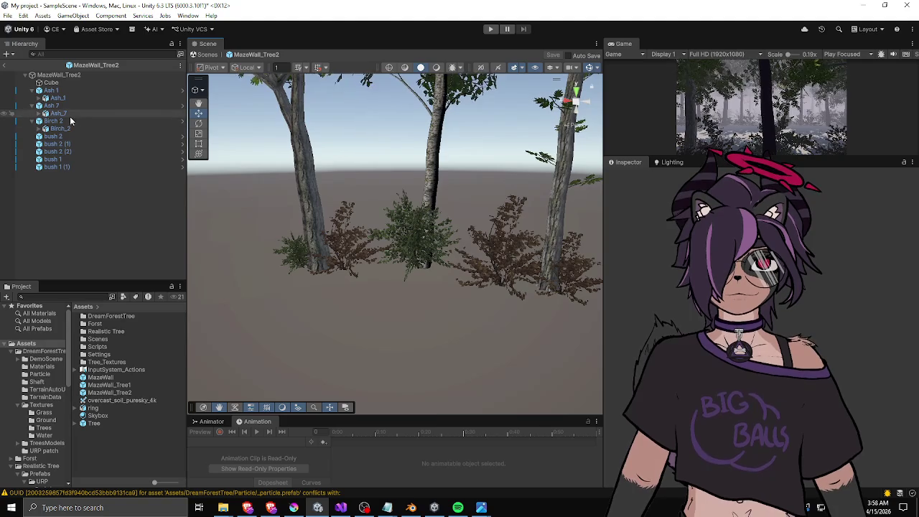
click(4, 65)
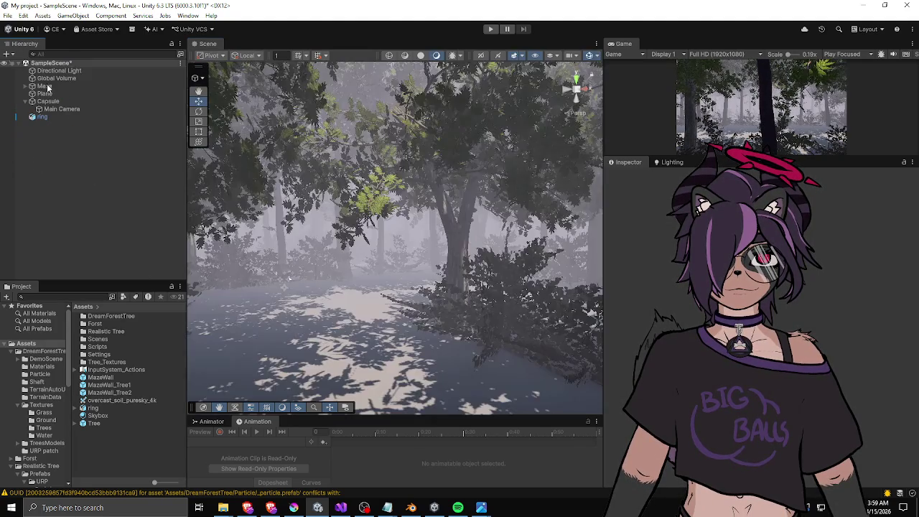
mouse_move(288, 281)
mouse_down()
mouse_move(311, 282)
mouse_move(119, 298)
mouse_move(278, 259)
mouse_move(54, 241)
mouse_move(35, 231)
mouse_move(82, 246)
mouse_move(208, 239)
mouse_move(60, 252)
mouse_move(40, 242)
mouse_move(45, 229)
mouse_move(274, 236)
mouse_move(151, 242)
mouse_move(888, 255)
mouse_move(483, 147)
mouse_up()
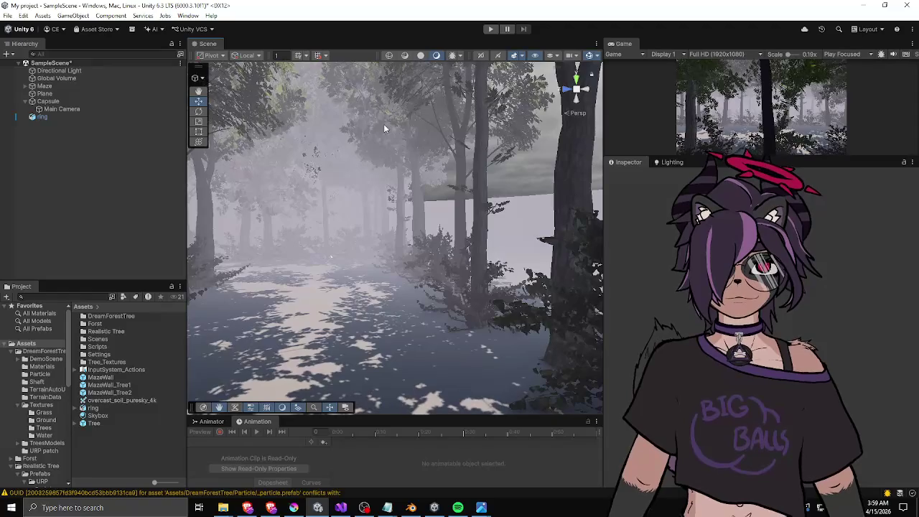
Open the MazeWall_Tree1 prefab and shrink bush 1 with the Scale tool.
double_click(112, 387)
drag(504, 237, 509, 242)
click(503, 237)
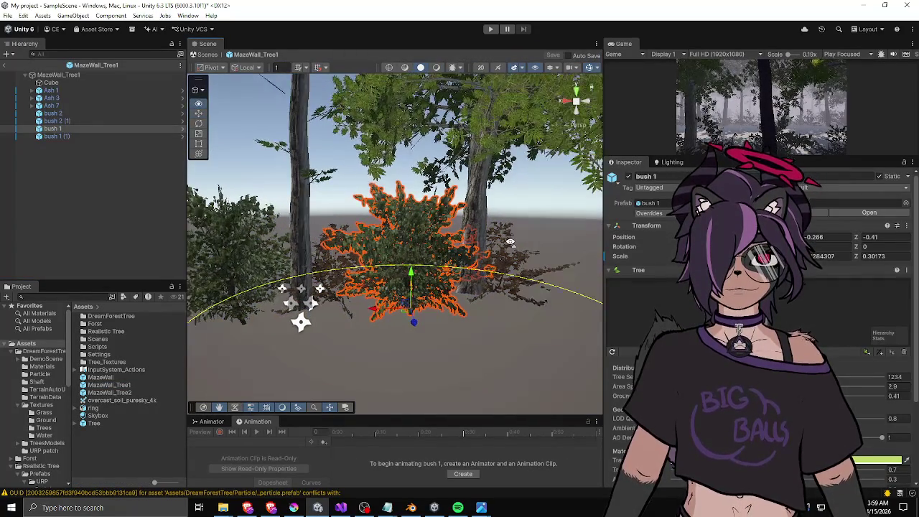
click(68, 122)
click(65, 128)
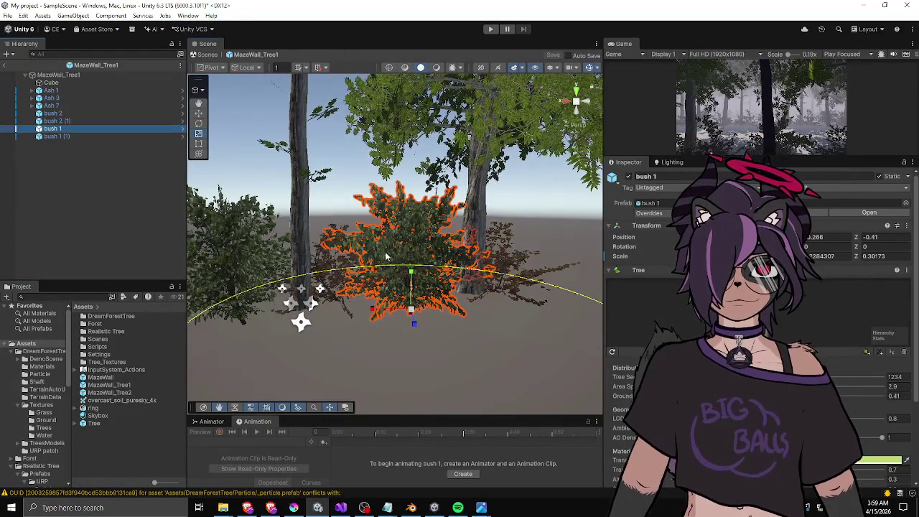
click(66, 121)
click(68, 114)
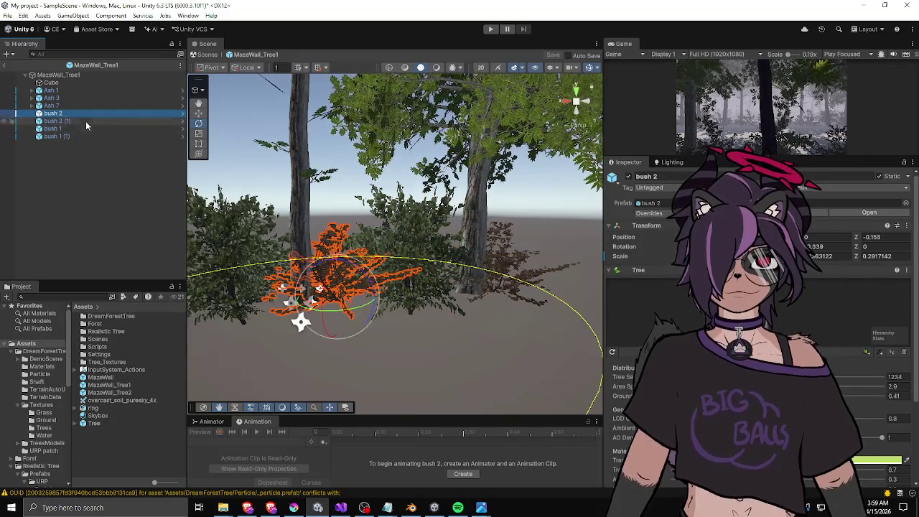
click(83, 121)
click(76, 129)
drag(415, 300, 404, 318)
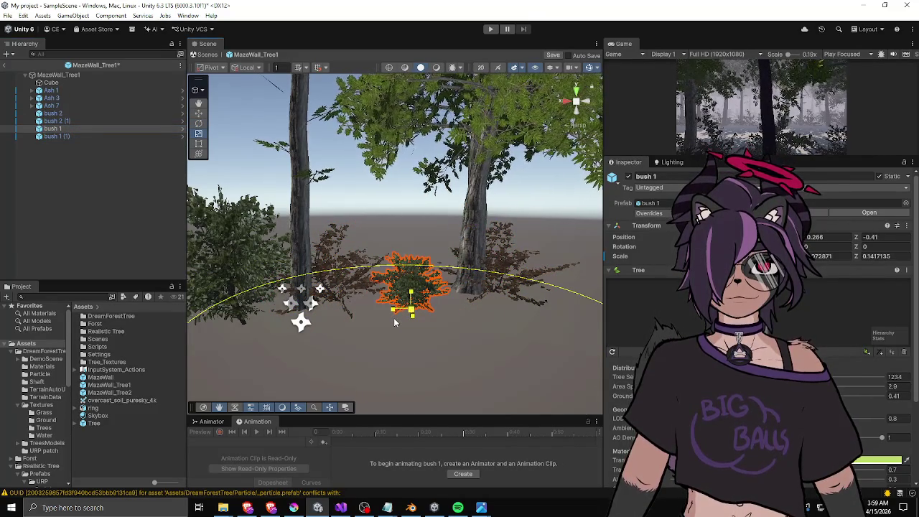
Shrink bush 1 (1), slide it along its Z axis and tilt it by the left trunk.
key(w)
click(79, 137)
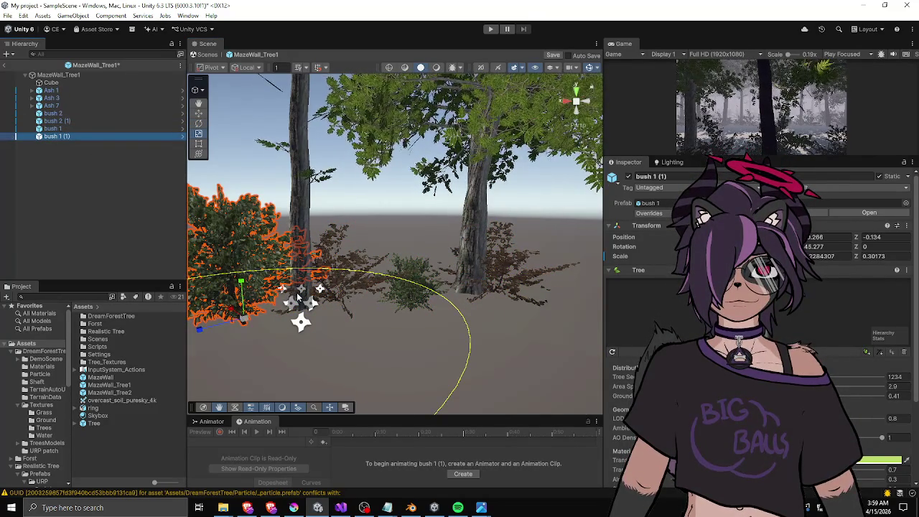
drag(246, 321, 234, 326)
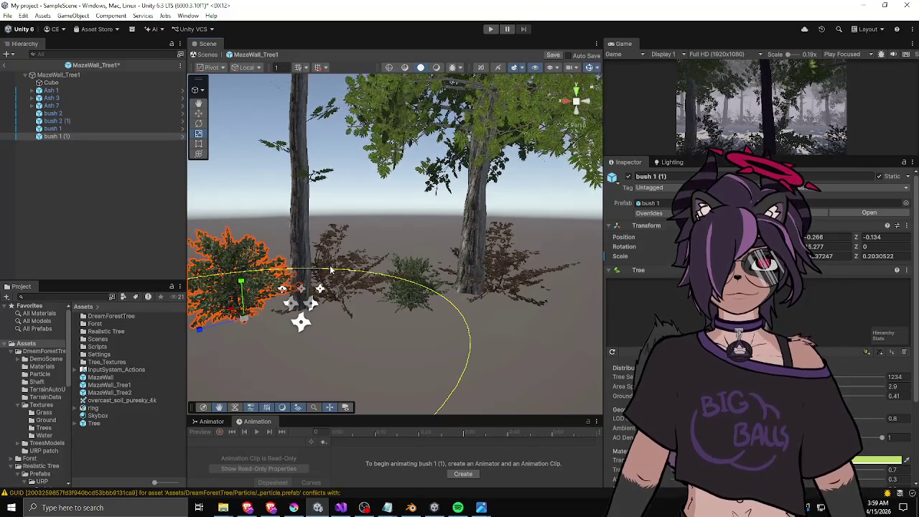
drag(332, 269, 368, 254)
key(f)
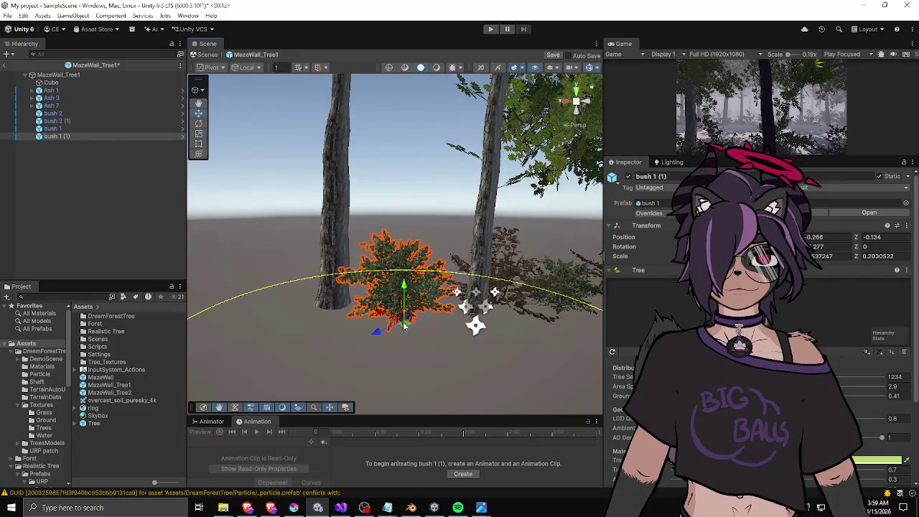
drag(404, 326, 391, 332)
alt+drag(473, 252, 501, 353)
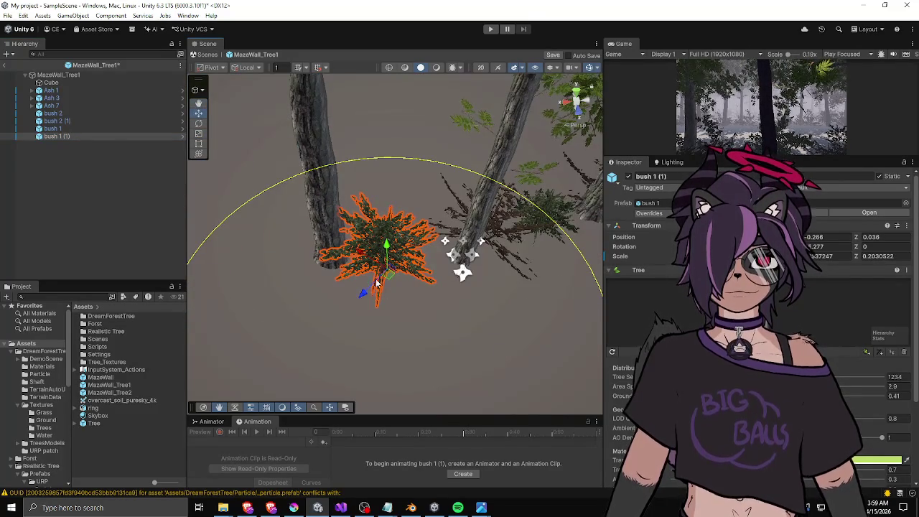
mouse_move(395, 271)
mouse_down()
mouse_move(412, 279)
mouse_move(353, 267)
mouse_up()
mouse_move(454, 257)
alt+mouse_down()
mouse_move(383, 291)
mouse_move(386, 300)
alt+mouse_up()
Rotate bush 2 to a new orientation, then level the view over the trees and bushes.
key(e)
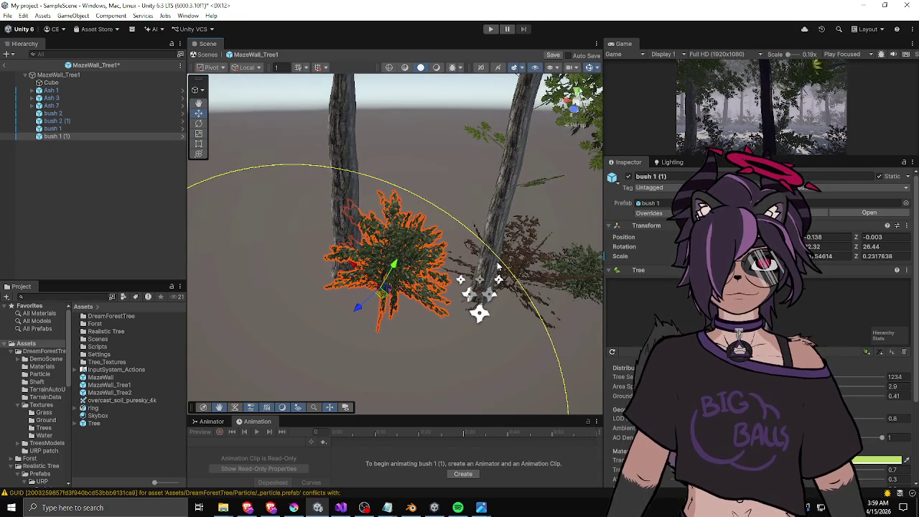
alt+drag(496, 264, 468, 266)
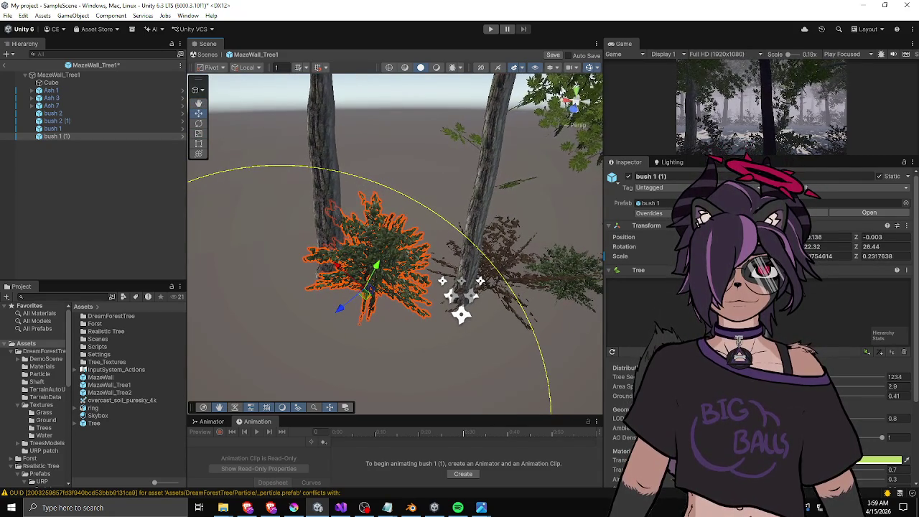
mouse_move(532, 279)
alt+mouse_down()
mouse_move(358, 274)
mouse_move(351, 257)
alt+mouse_up()
click(357, 273)
key(e)
drag(349, 289, 359, 286)
click(431, 276)
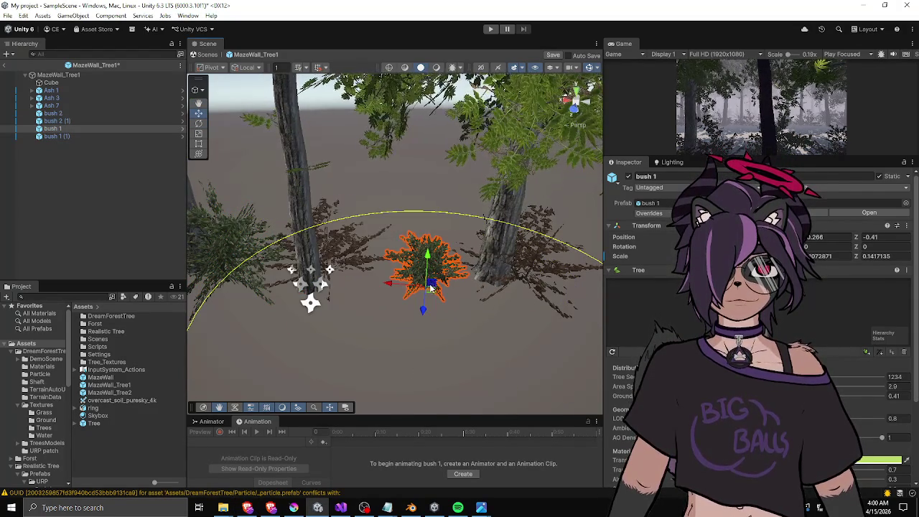
alt+drag(431, 171, 417, 211)
click(468, 271)
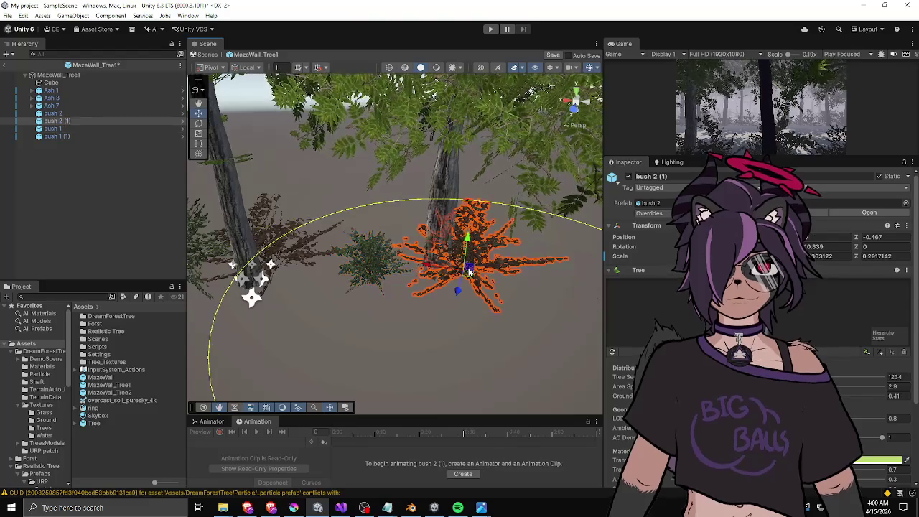
click(356, 183)
mouse_move(357, 184)
alt+mouse_down()
mouse_move(338, 241)
mouse_move(428, 253)
alt+mouse_up()
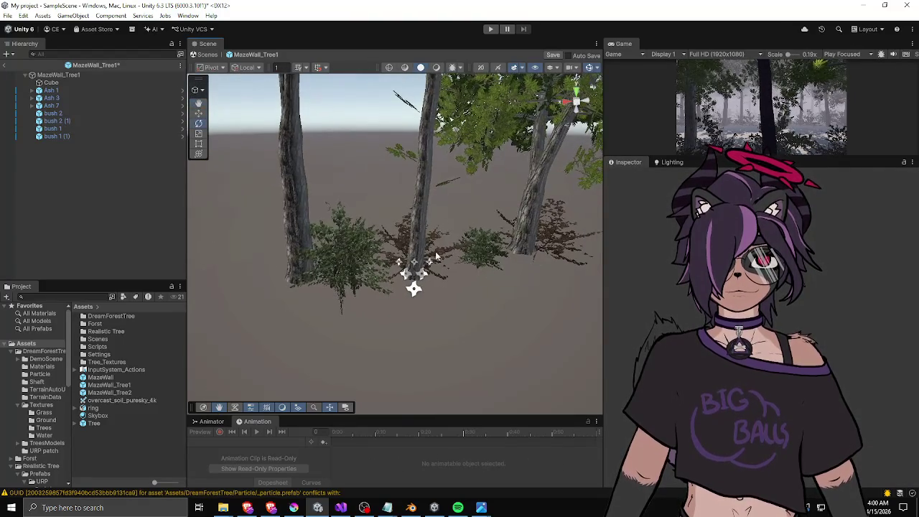
Shift bush 1 (2) to the left and tilt it slightly.
click(482, 263)
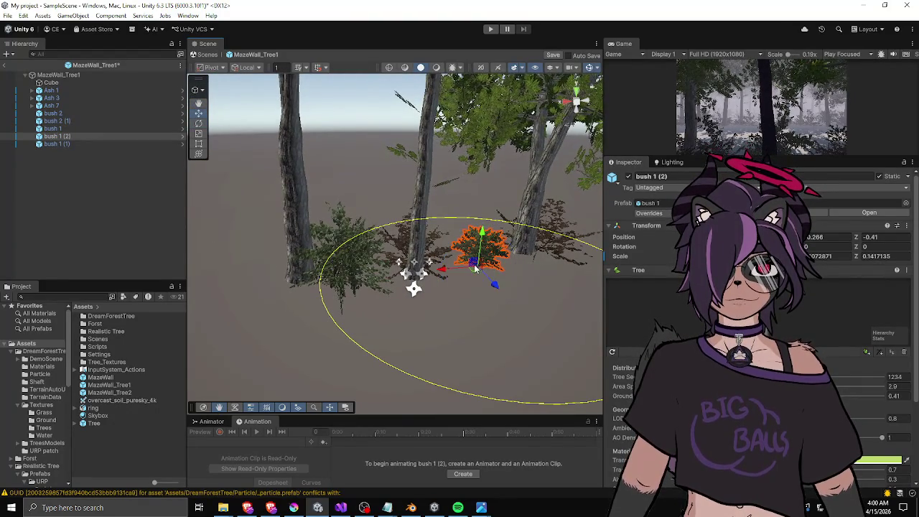
drag(473, 273, 284, 291)
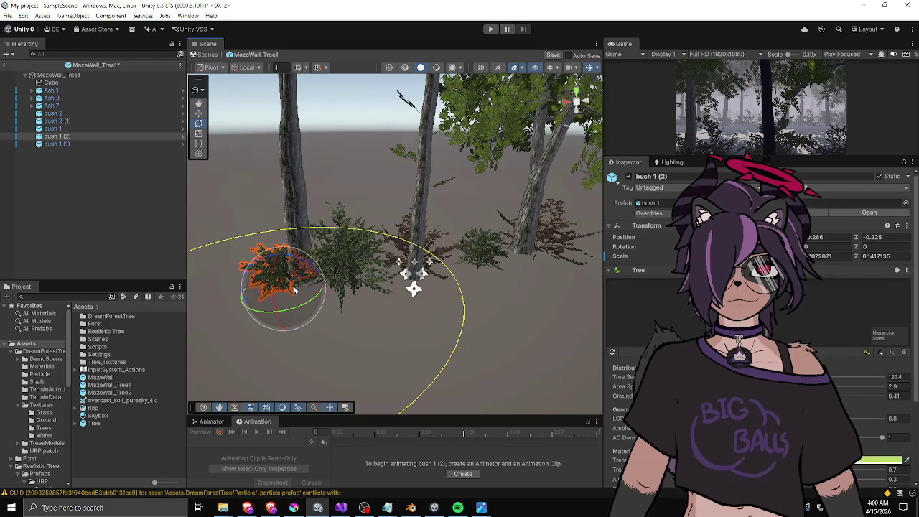
alt+drag(242, 268, 380, 268)
mouse_move(328, 331)
mouse_down()
mouse_move(348, 321)
mouse_move(329, 327)
mouse_move(246, 311)
mouse_up()
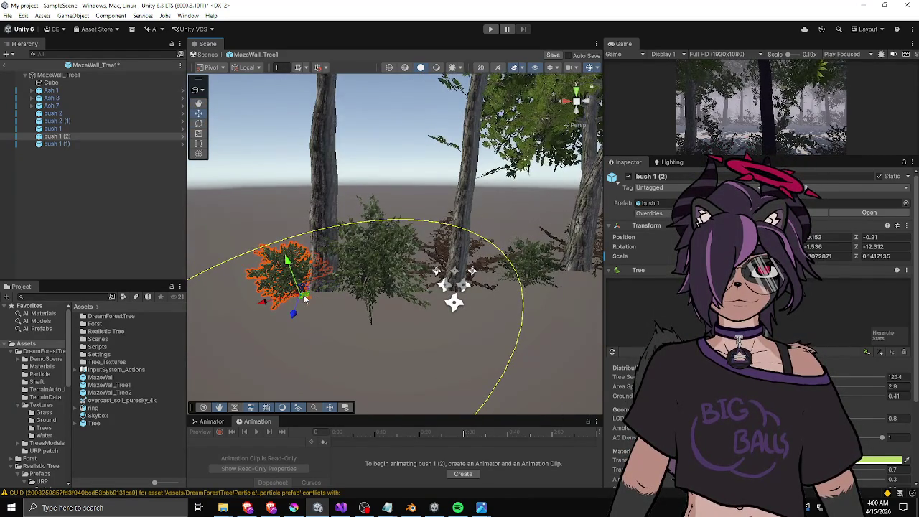
click(266, 214)
mouse_move(265, 214)
alt+mouse_down()
mouse_move(458, 333)
mouse_move(448, 346)
mouse_move(455, 341)
alt+mouse_up()
click(435, 345)
alt+drag(512, 270, 312, 264)
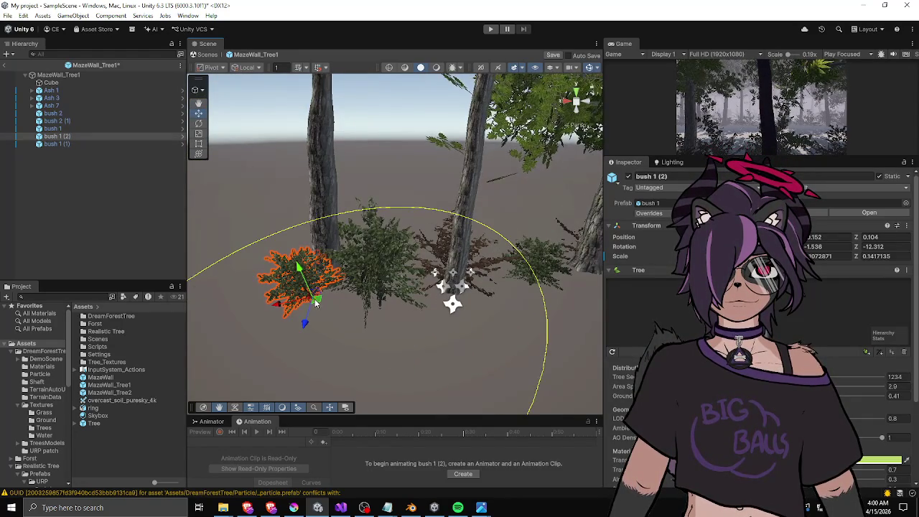
click(273, 222)
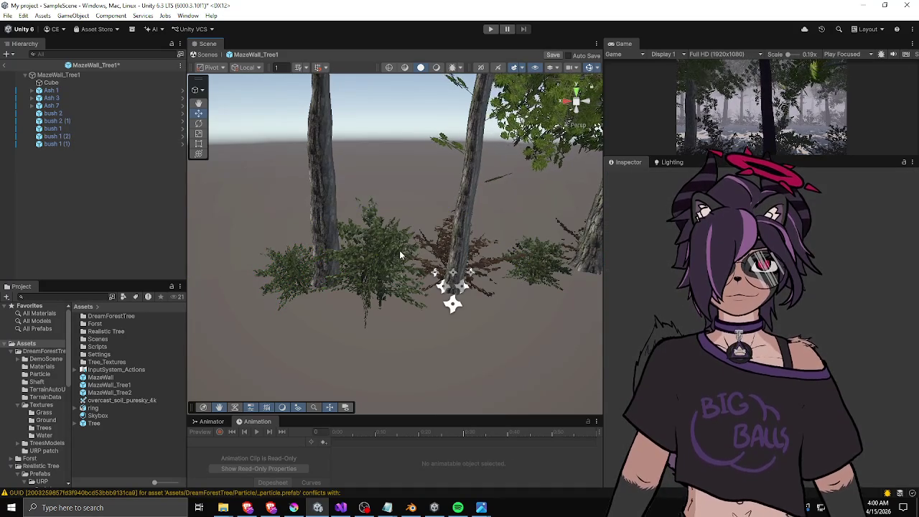
Open MazeWall_Tree2 to compare its bush layout, then reopen MazeWall_Tree1.
scroll(423, 248, up, 2)
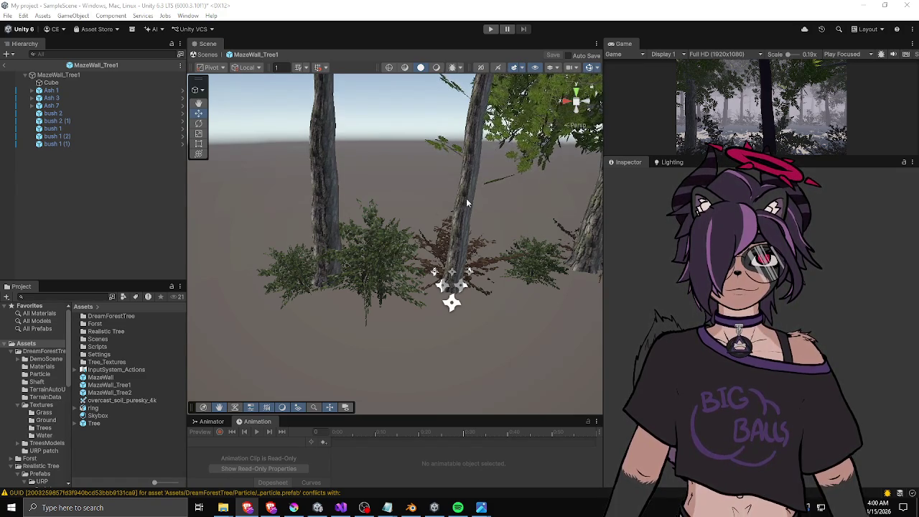
scroll(431, 213, down, 5)
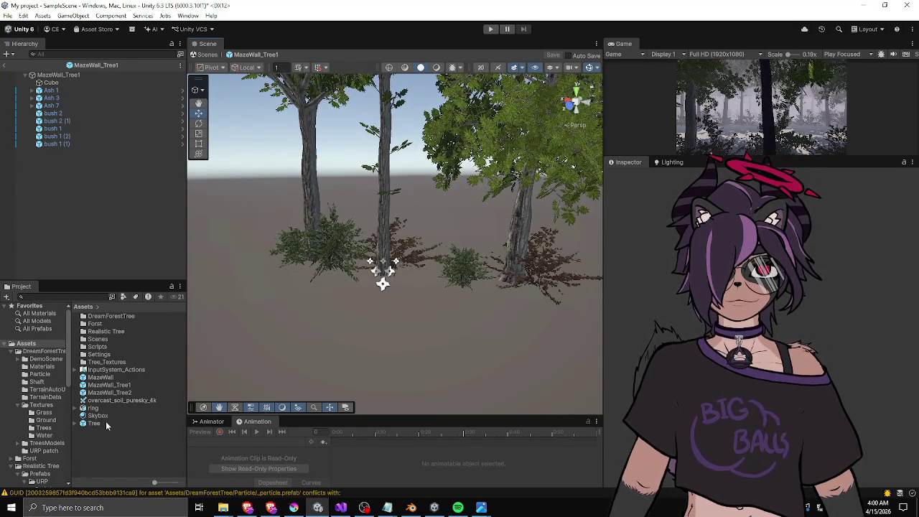
double_click(101, 392)
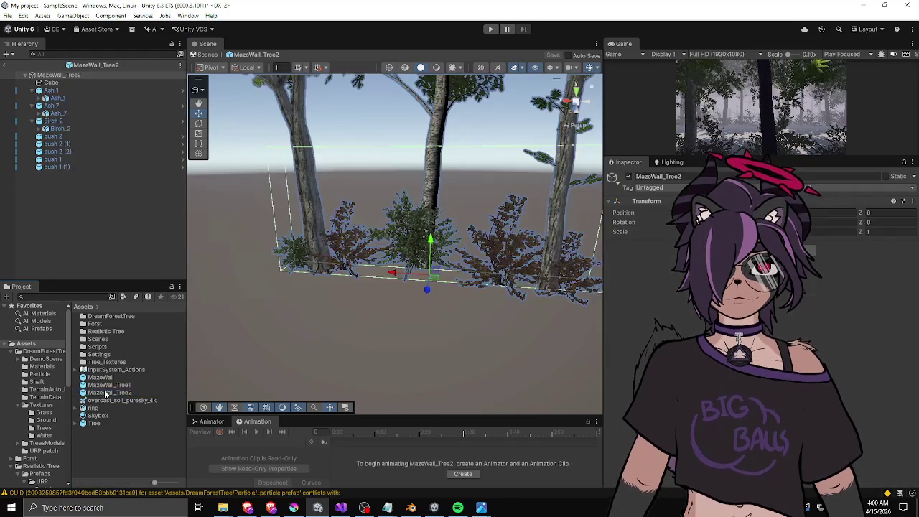
drag(414, 293, 427, 277)
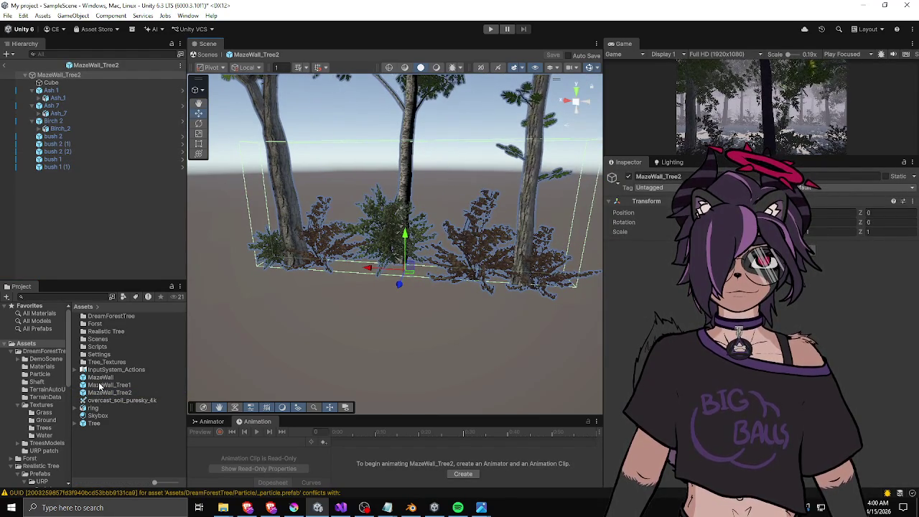
double_click(100, 385)
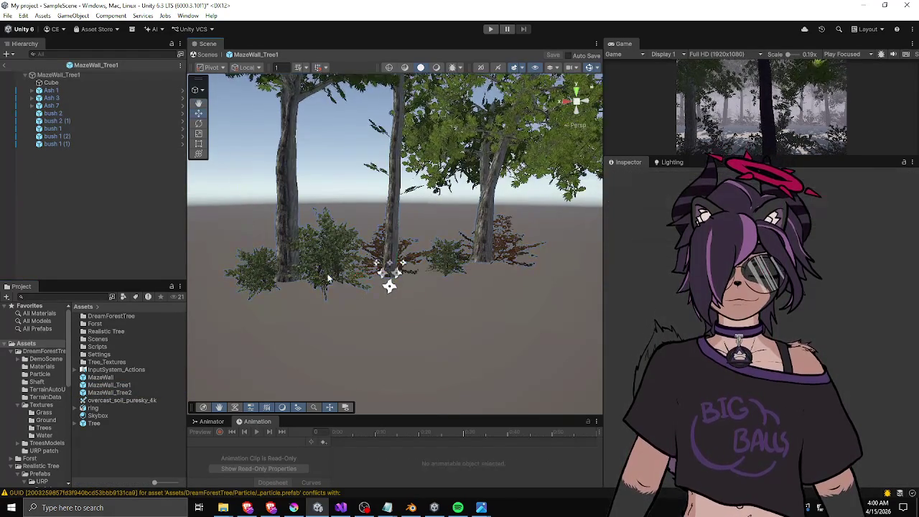
Turn bush 2 about 13 degrees and shrink it to roughly 0.21 scale.
click(327, 278)
key(e)
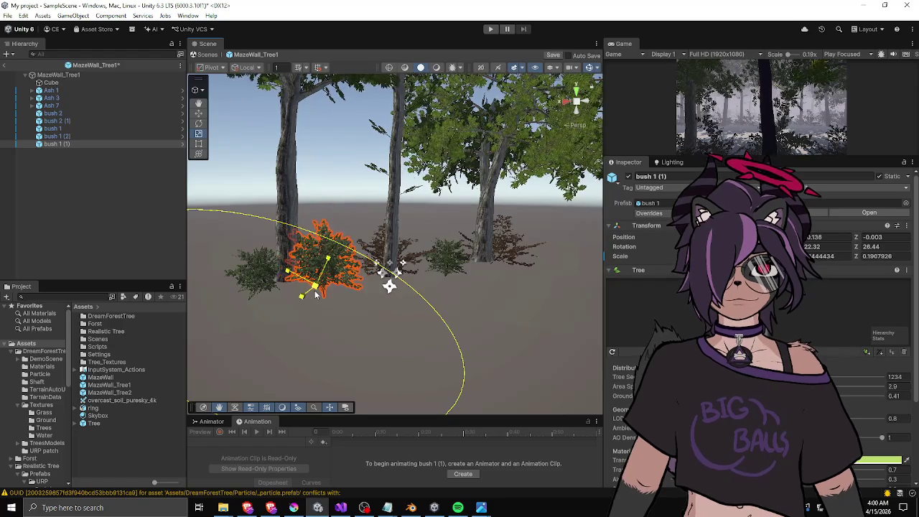
click(445, 290)
key(w)
click(416, 265)
mouse_move(421, 263)
mouse_down()
mouse_move(395, 267)
mouse_move(408, 284)
mouse_up()
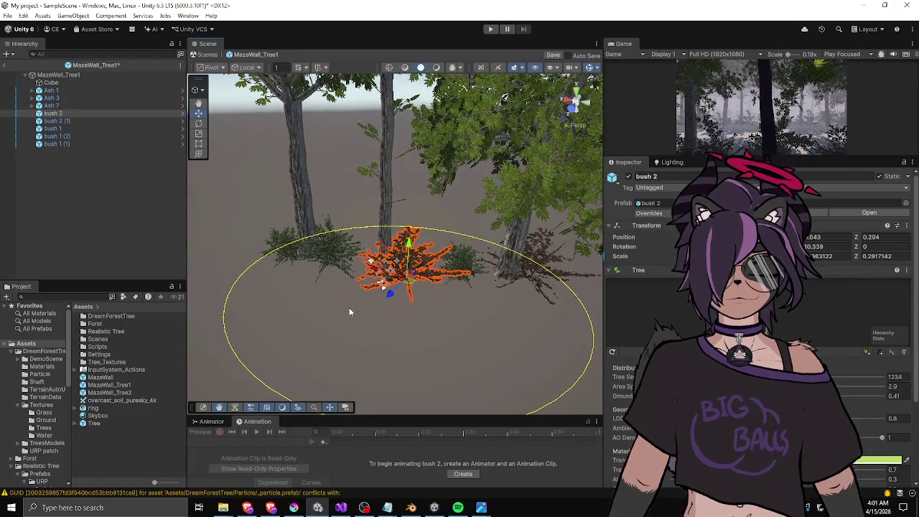
click(402, 286)
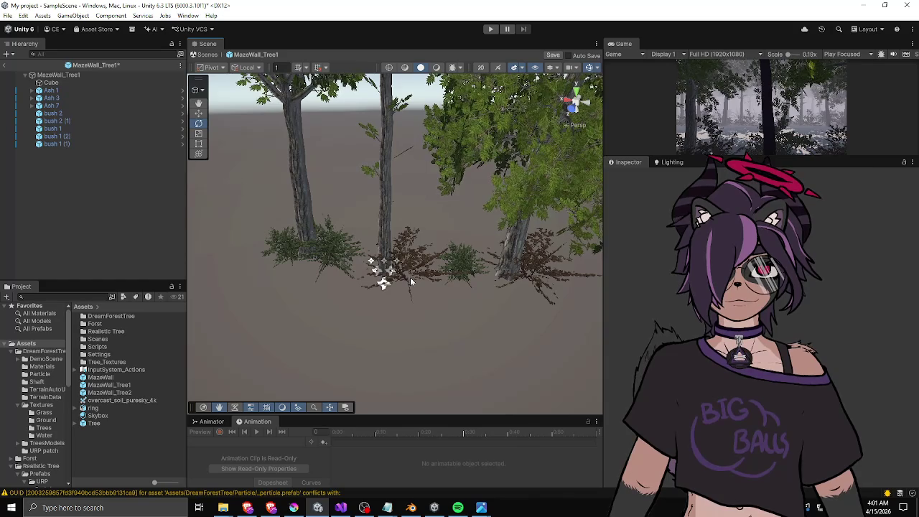
click(408, 281)
scroll(429, 267, up, 2)
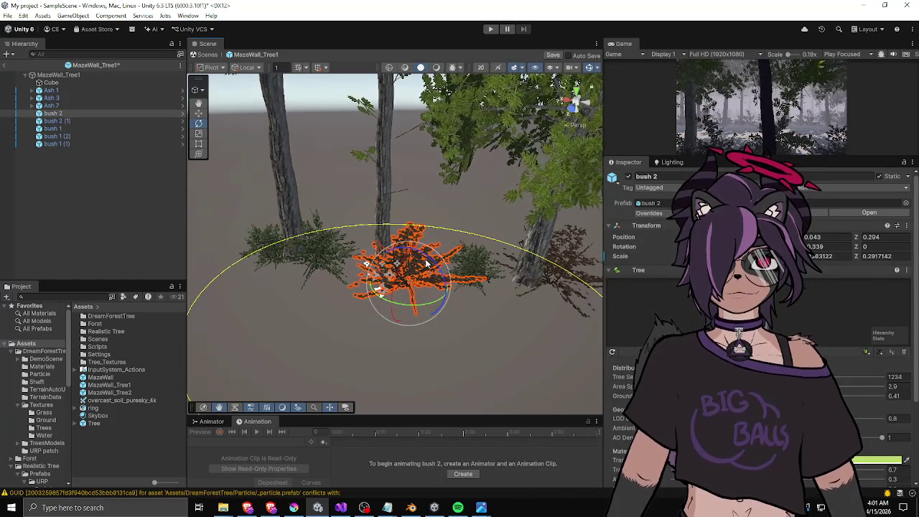
key(w)
key(e)
drag(429, 258, 434, 276)
key(r)
drag(393, 281, 400, 295)
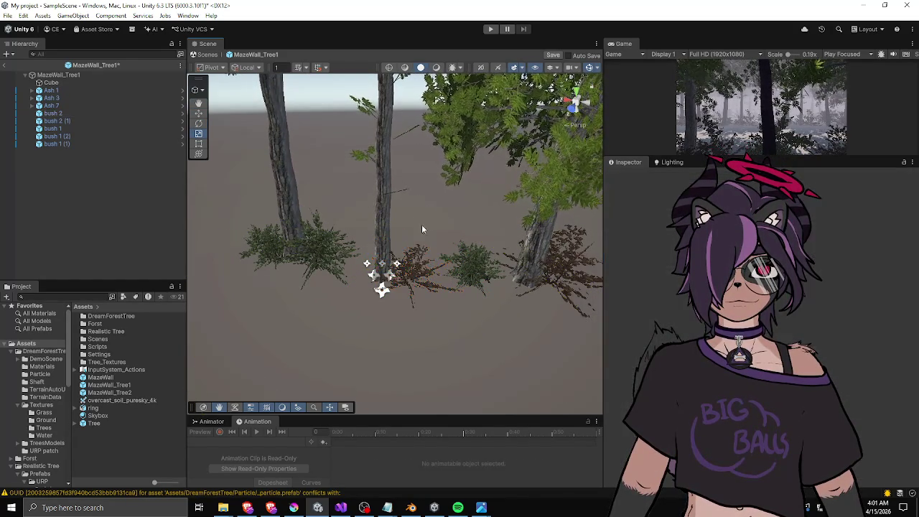
Enlarge bush 1 (1) slightly and nudge it sideways.
click(380, 294)
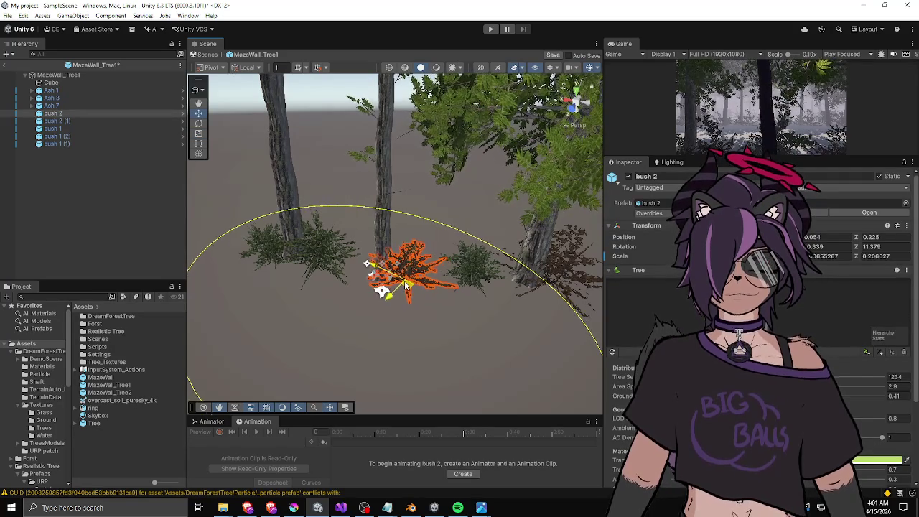
mouse_move(381, 293)
mouse_down()
mouse_move(465, 266)
mouse_move(359, 278)
mouse_up()
click(465, 266)
click(319, 282)
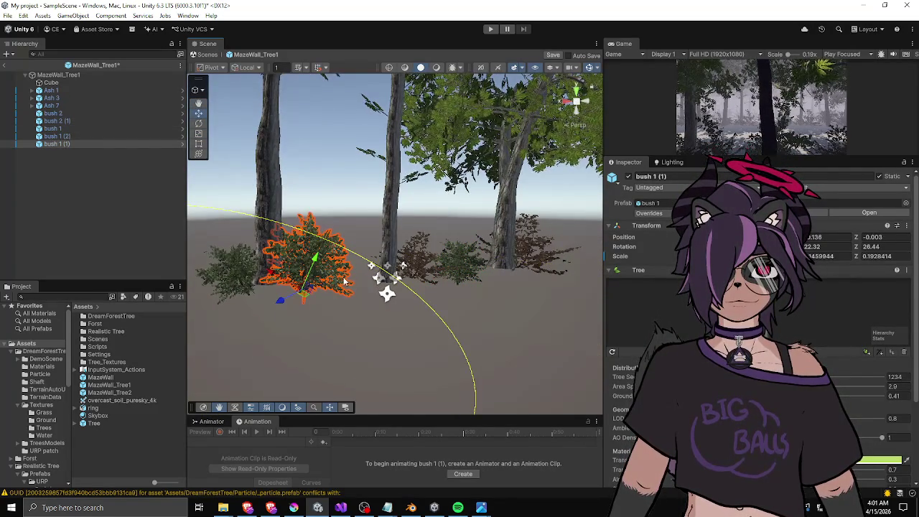
key(r)
mouse_move(305, 296)
mouse_down()
mouse_move(307, 287)
mouse_move(319, 289)
mouse_up()
key(w)
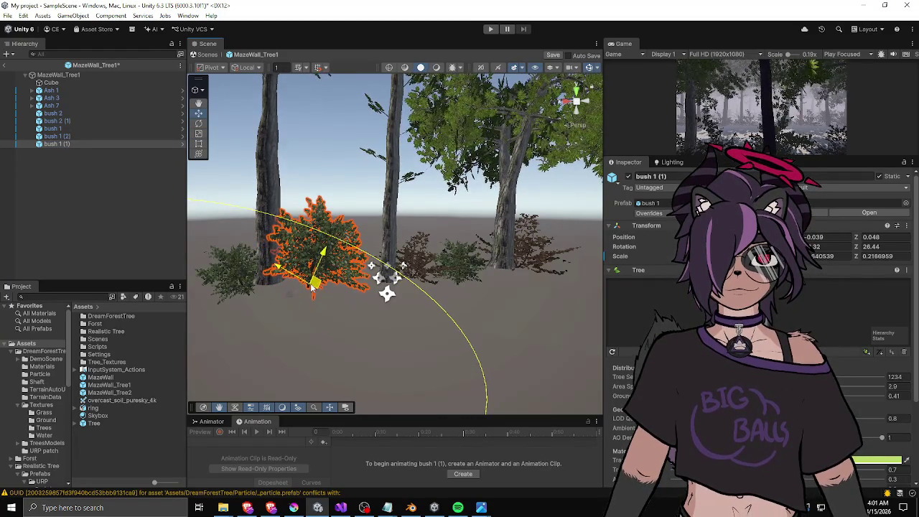
mouse_move(395, 287)
mouse_down()
mouse_move(632, 290)
mouse_move(545, 309)
mouse_move(477, 295)
mouse_move(465, 310)
mouse_move(469, 339)
mouse_up()
key(e)
key(w)
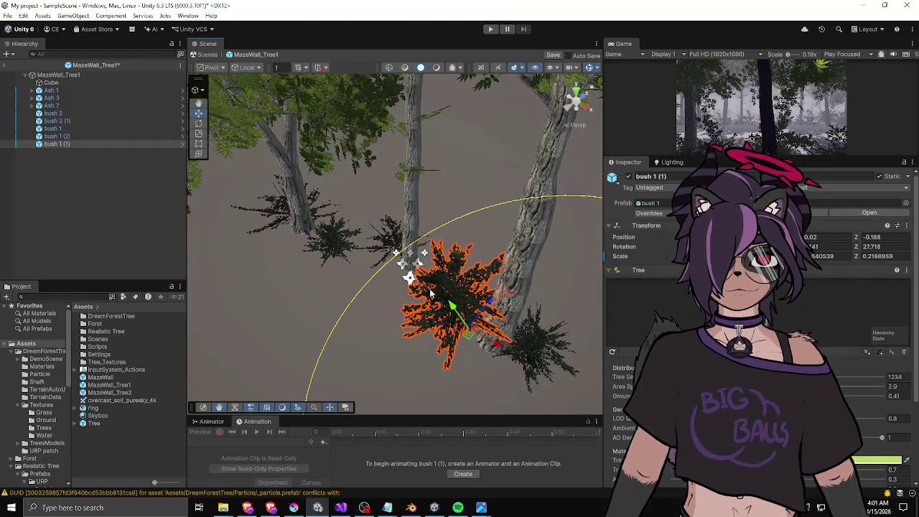
Exit prefab mode back to the SampleScene forest.
click(265, 332)
mouse_move(264, 332)
mouse_down()
mouse_move(431, 264)
mouse_move(425, 275)
mouse_up()
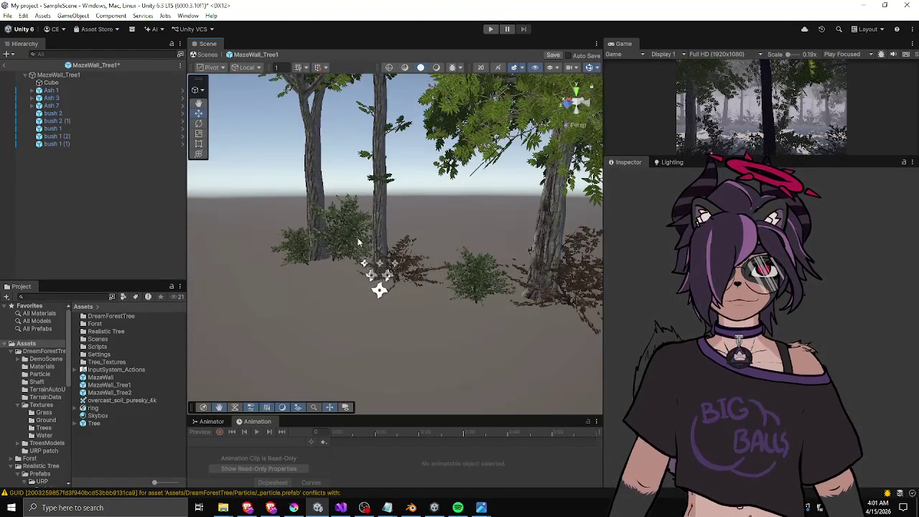
click(5, 65)
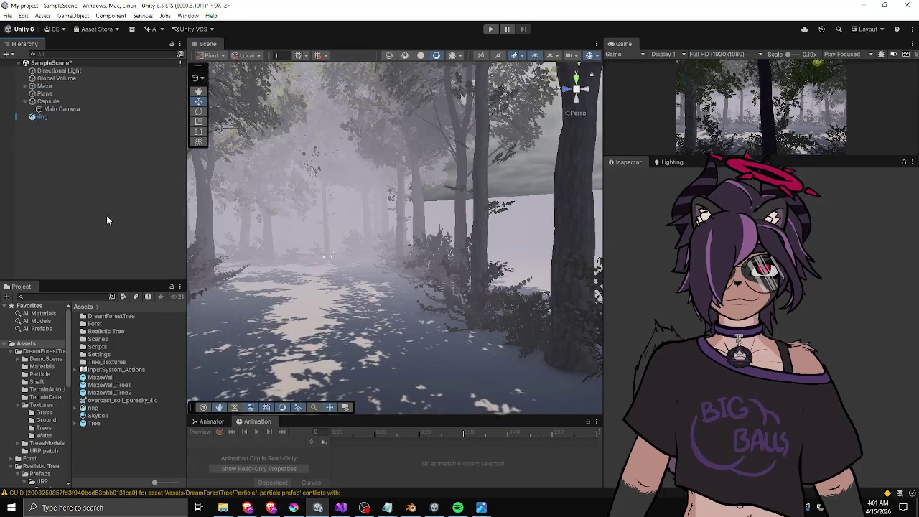
Look around the foggy forest scene, then switch to the Blender ring.blend window.
mouse_move(402, 237)
mouse_down()
mouse_move(438, 229)
mouse_move(281, 248)
mouse_move(44, 252)
mouse_move(27, 234)
mouse_move(868, 236)
mouse_move(840, 227)
mouse_move(859, 228)
mouse_up()
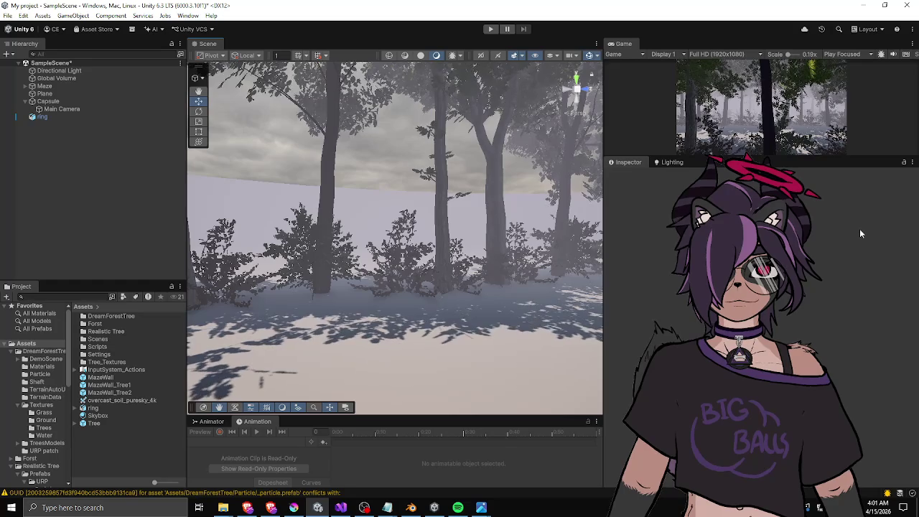
mouse_move(410, 508)
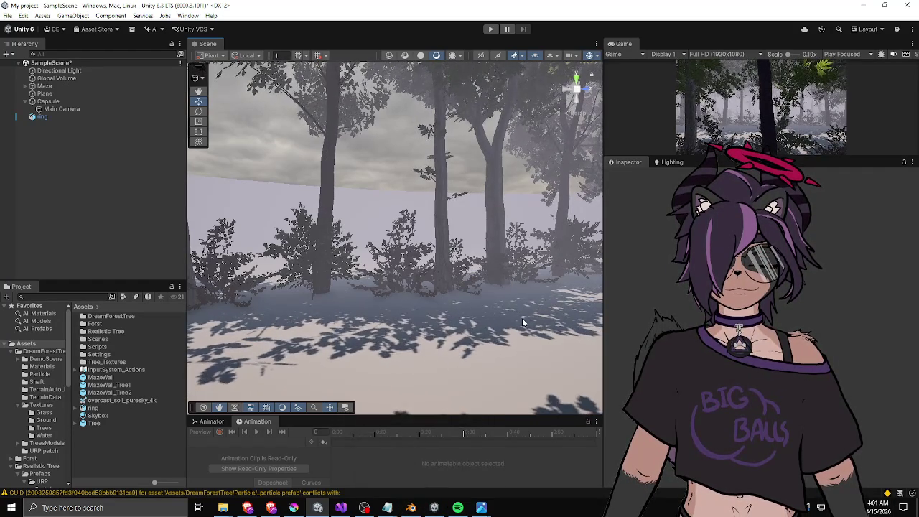
click(411, 507)
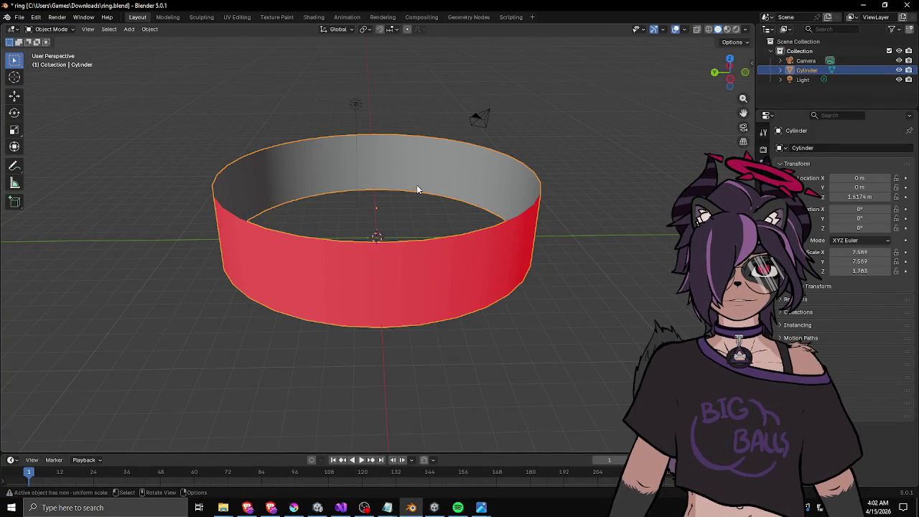
Try adding loop cuts to the ring in Edit Mode, then cancel them.
key(Tab)
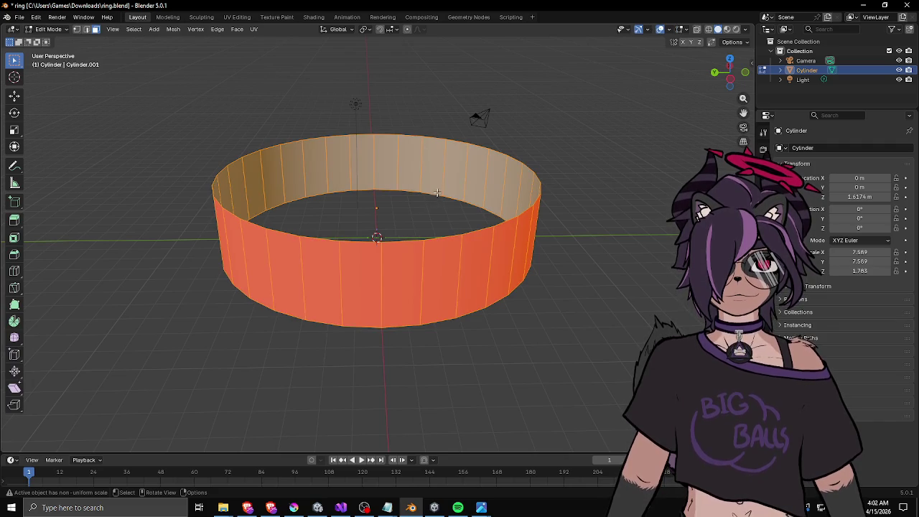
key(ctrl+r)
scroll(413, 157, up, 2)
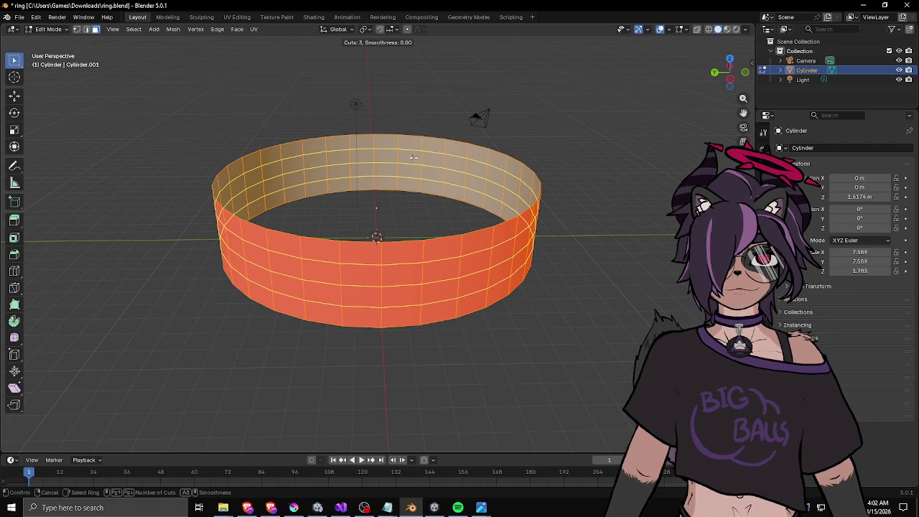
scroll(414, 157, up, 1)
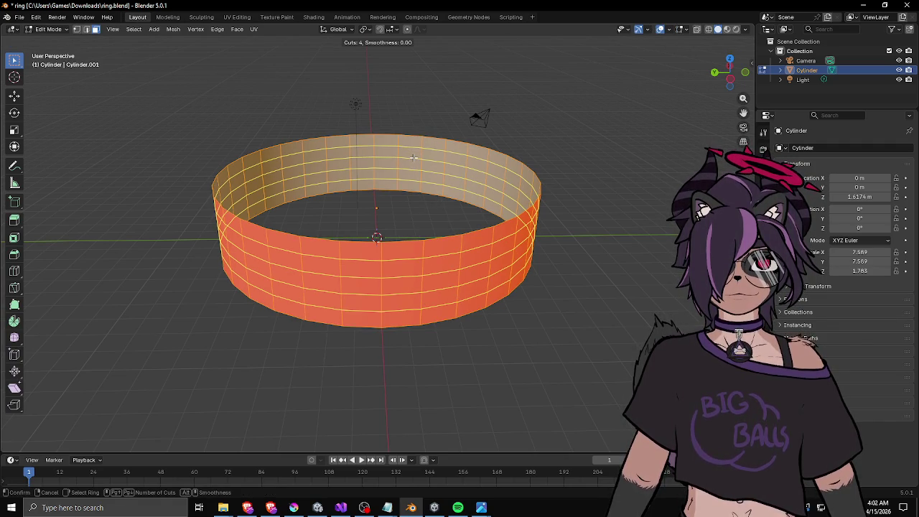
scroll(413, 157, up, 1)
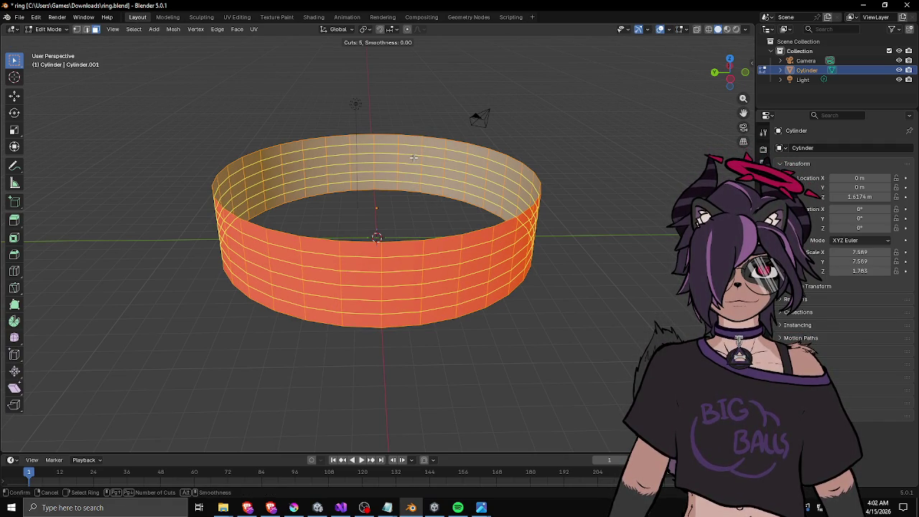
right_click(413, 158)
drag(413, 157, 427, 216)
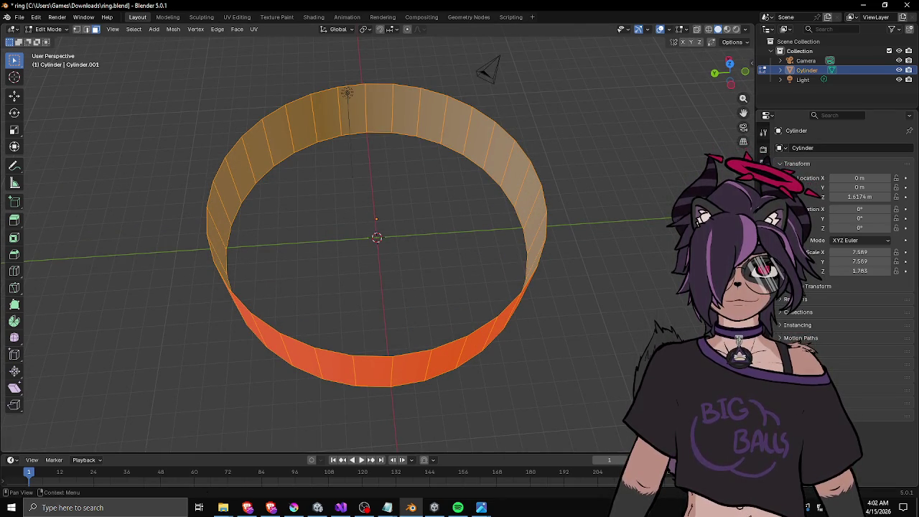
Add two Subdivision Surface modifiers, setting the second one's render level to 1.
key(ctrl+Tab)
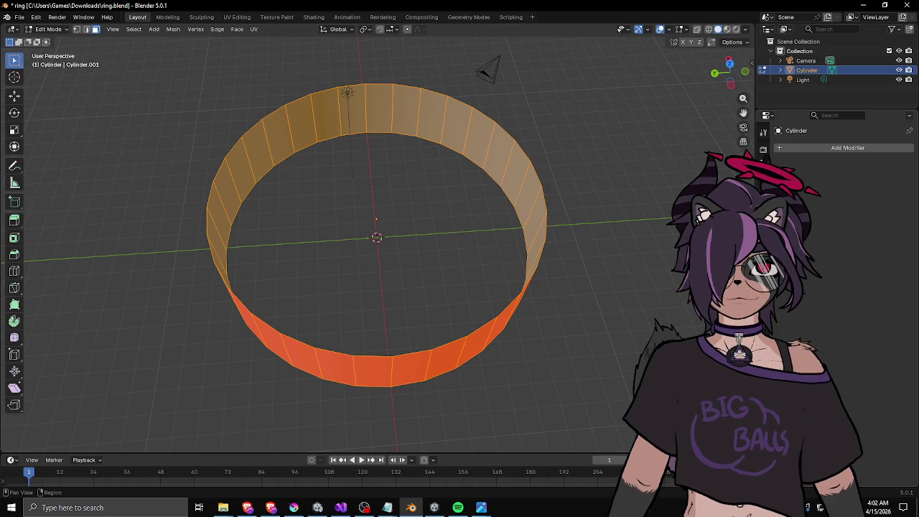
click(804, 145)
text(subd)
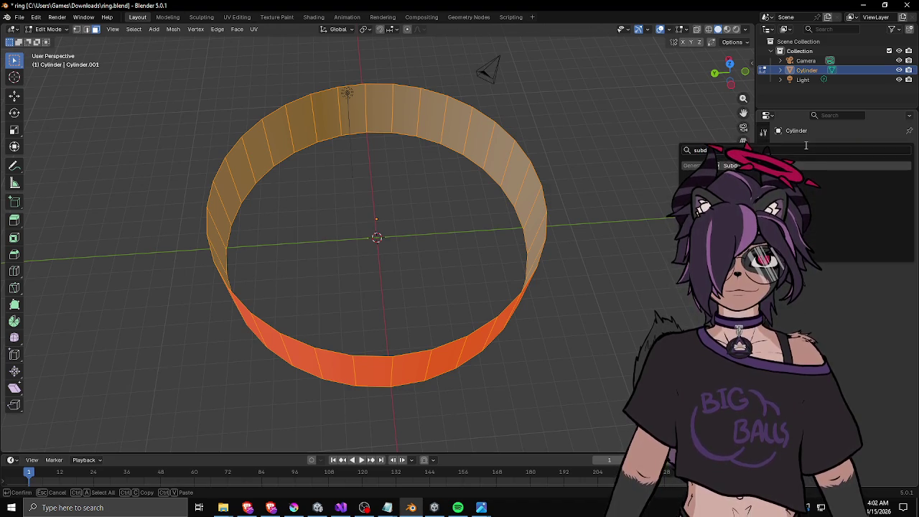
key(Return)
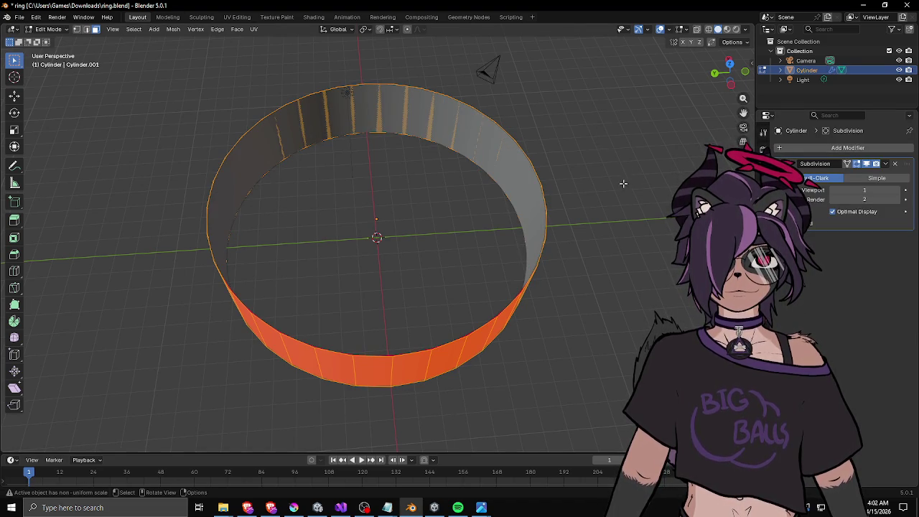
drag(511, 147, 527, 194)
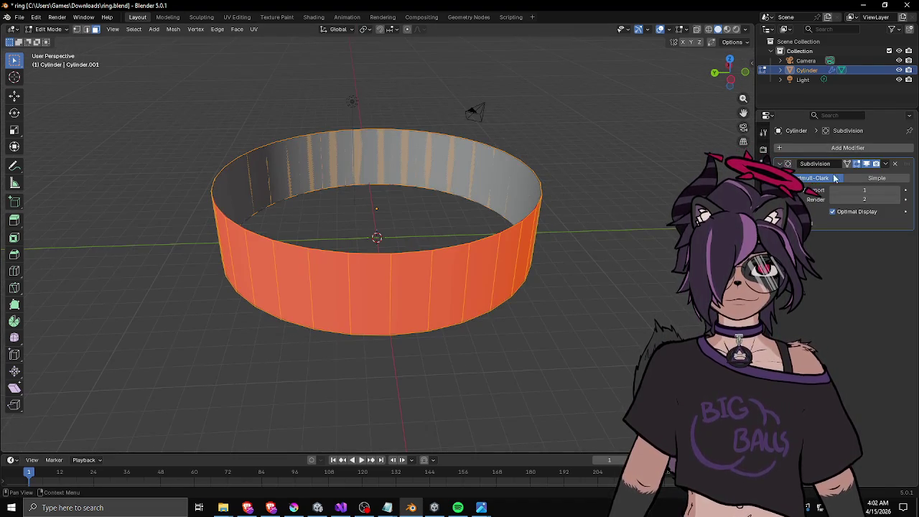
click(813, 148)
text(sub)
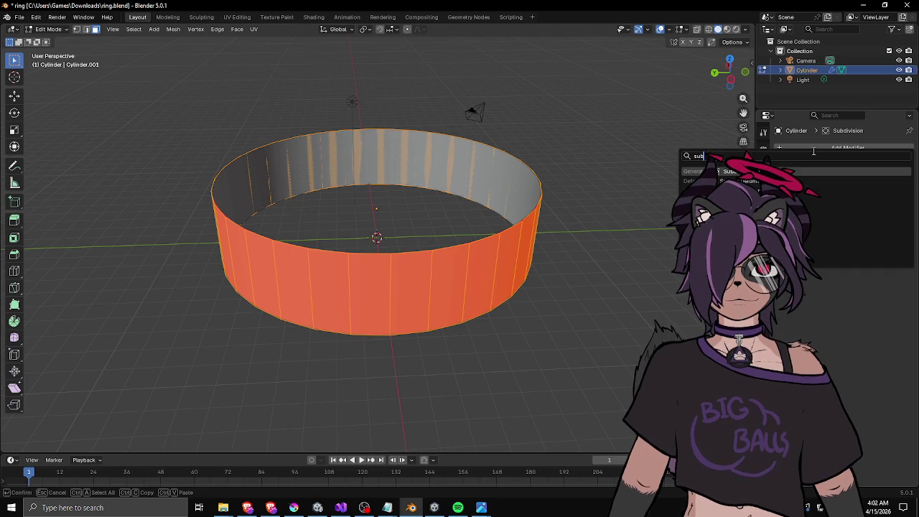
key(Return)
click(833, 285)
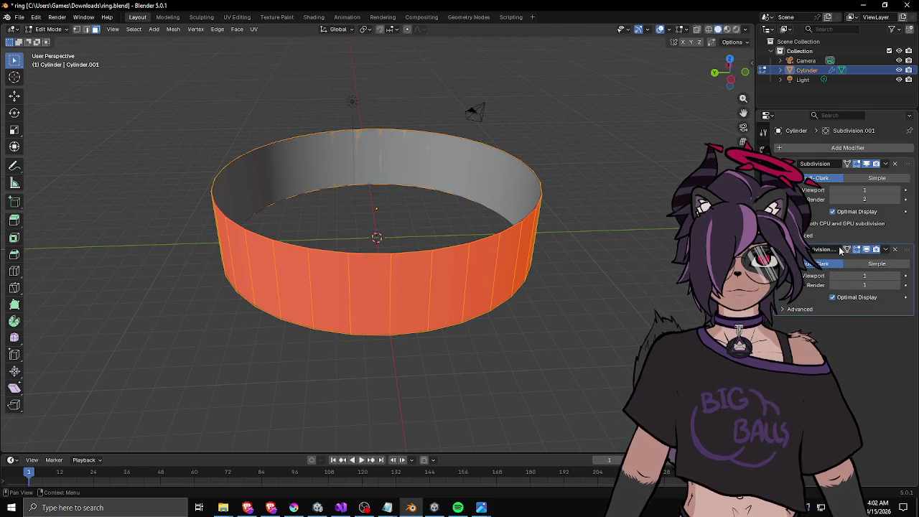
Return to Object Mode and open the viewport shading and overlay options.
mouse_move(607, 194)
mouse_down()
mouse_move(526, 213)
mouse_move(506, 183)
mouse_up()
key(Tab)
click(744, 29)
click(684, 29)
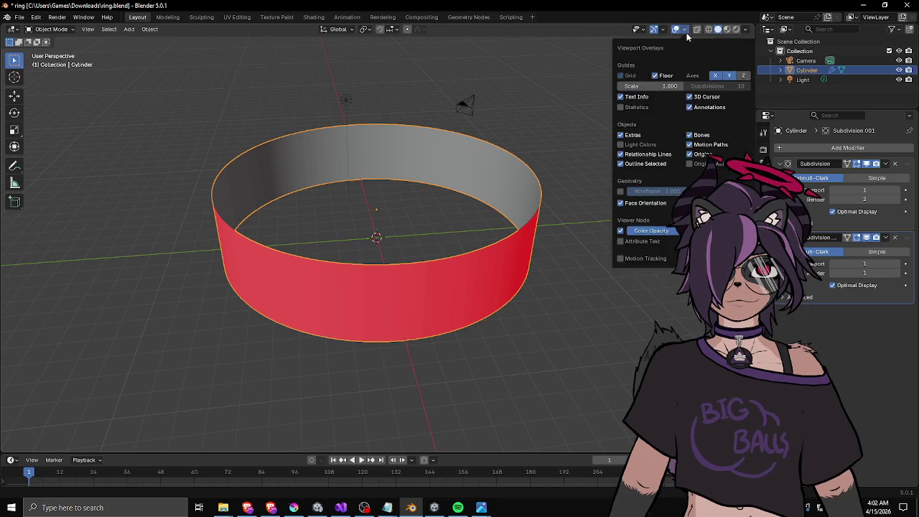
Show the wireframe overlay, apply the first Subdivision modifier and remove Subdivision.001.
click(620, 192)
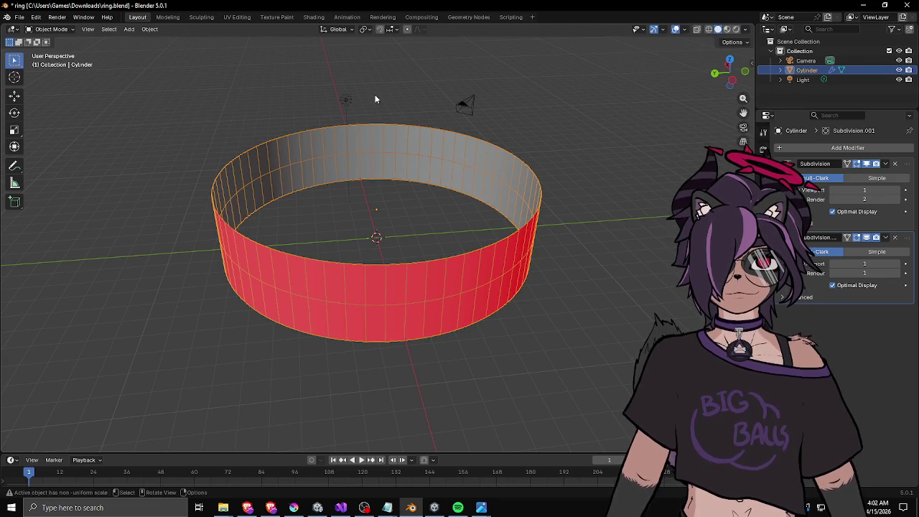
click(897, 191)
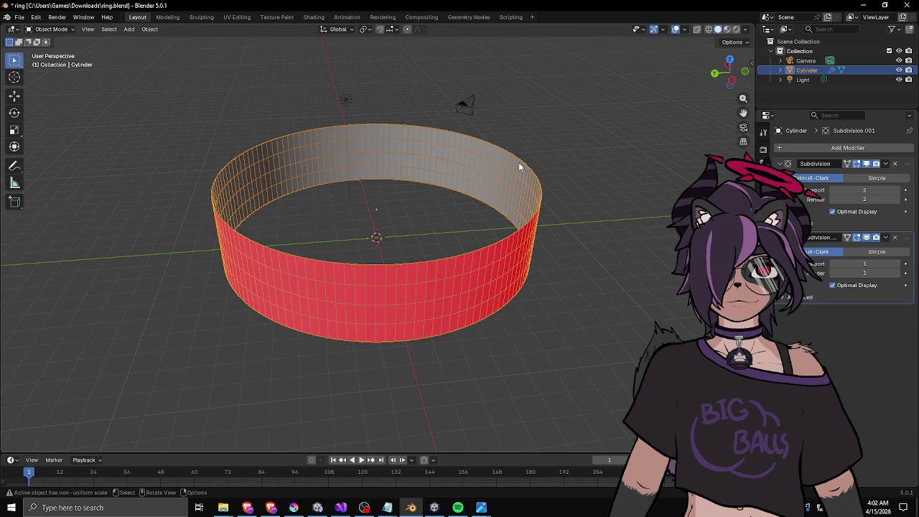
drag(529, 147, 467, 138)
click(834, 191)
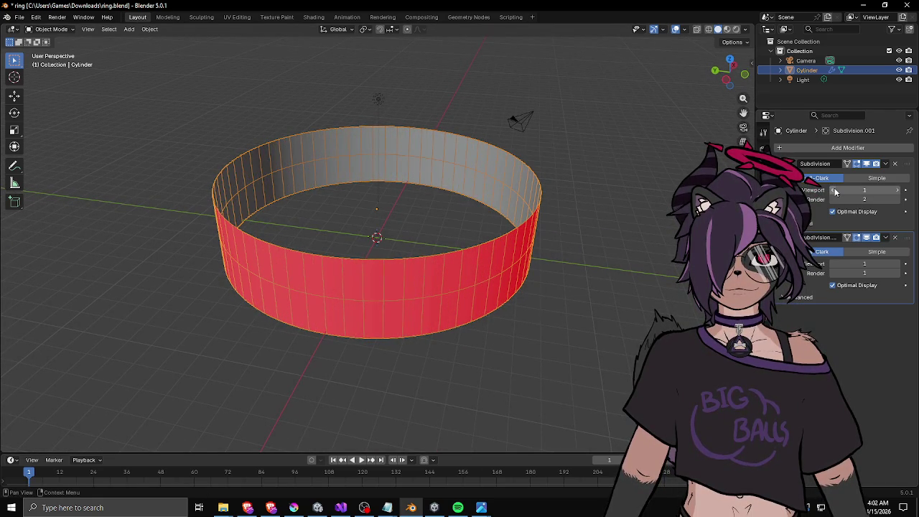
click(899, 191)
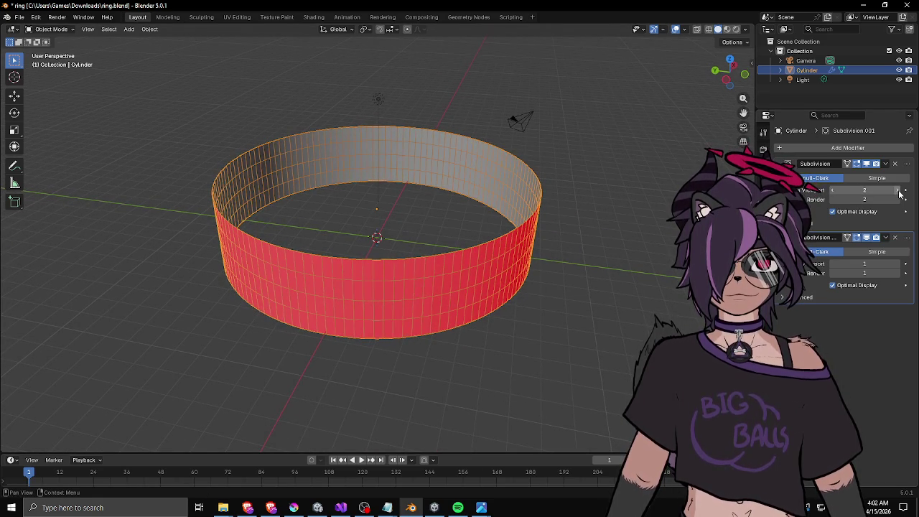
scroll(446, 146, up, 3)
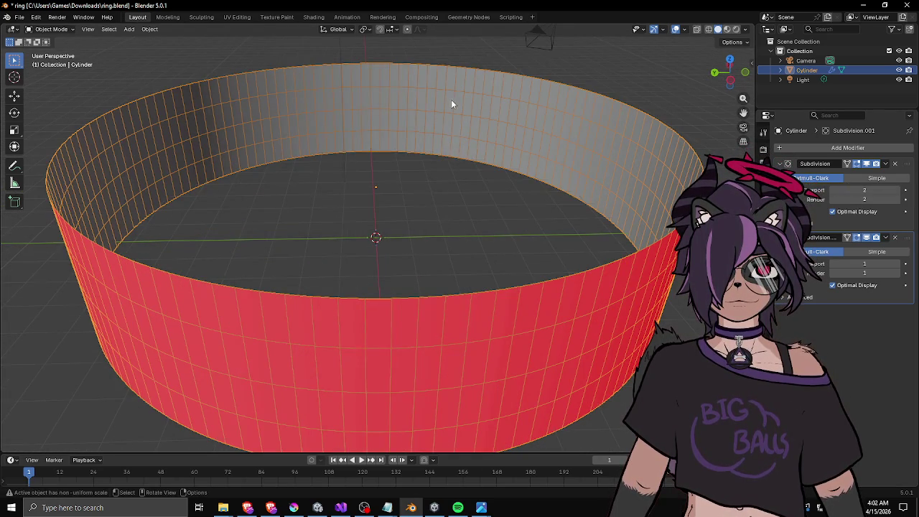
click(886, 165)
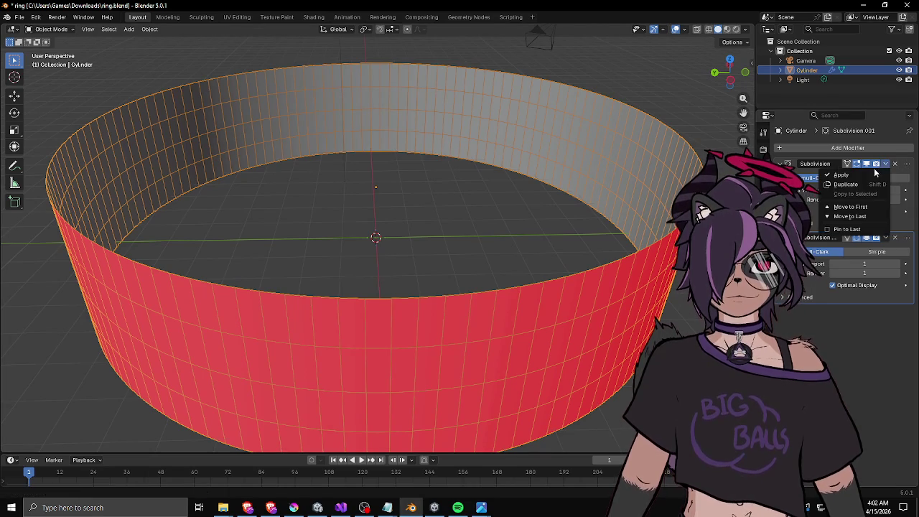
click(864, 178)
click(895, 164)
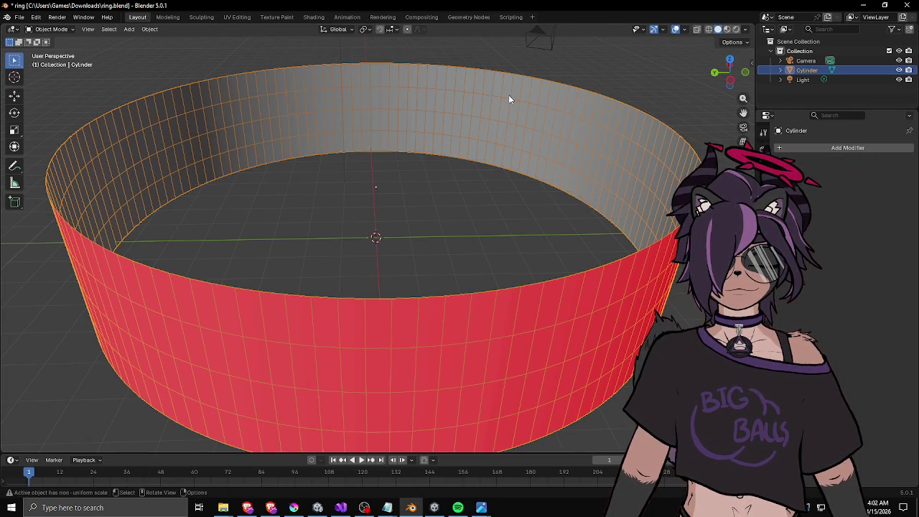
In Edit Mode, dissolve two horizontal edge loops of the ring.
key(Tab)
alt+click(510, 140)
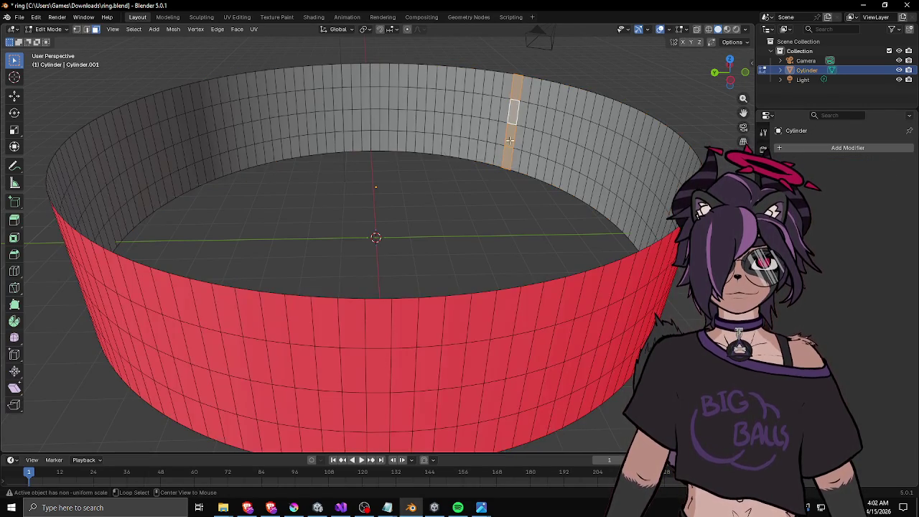
key(2)
alt+click(502, 92)
alt+shift+click(500, 142)
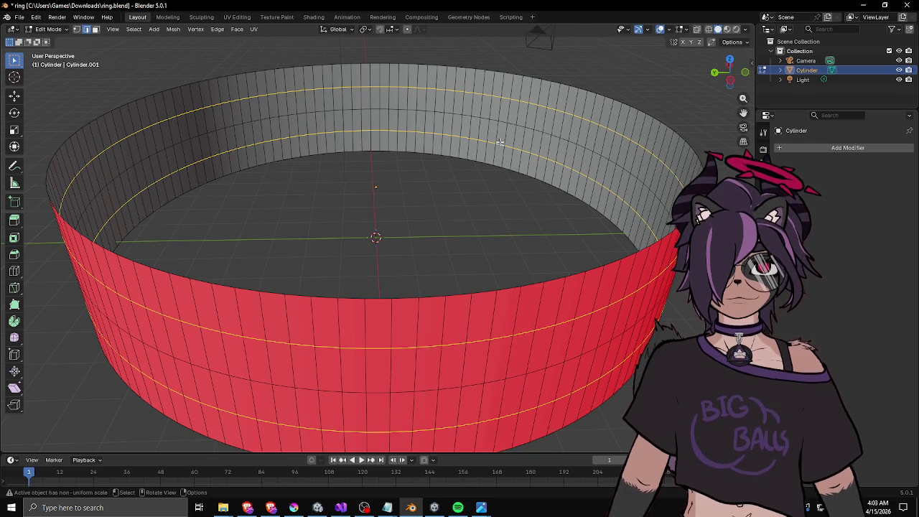
key(x)
click(484, 184)
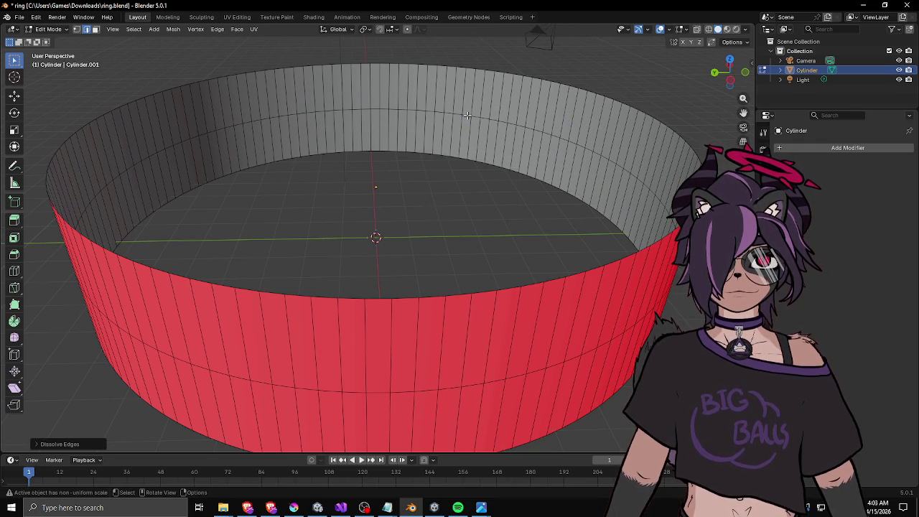
alt+click(466, 115)
Dissolve the last horizontal edge loop and select the top rim loop.
key(x)
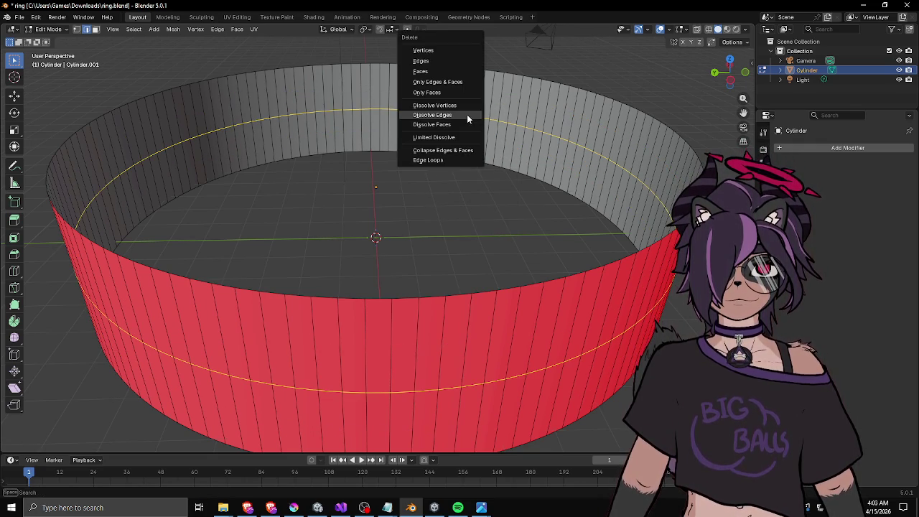
click(466, 115)
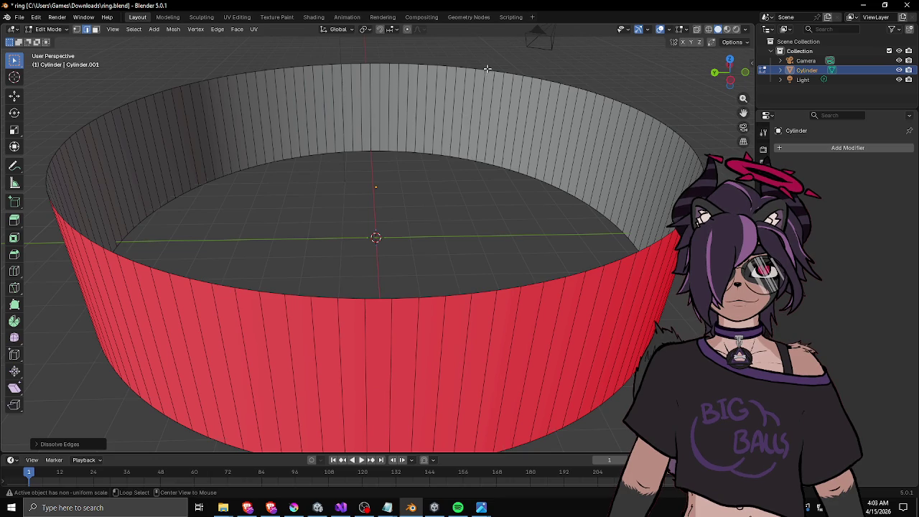
alt+click(487, 68)
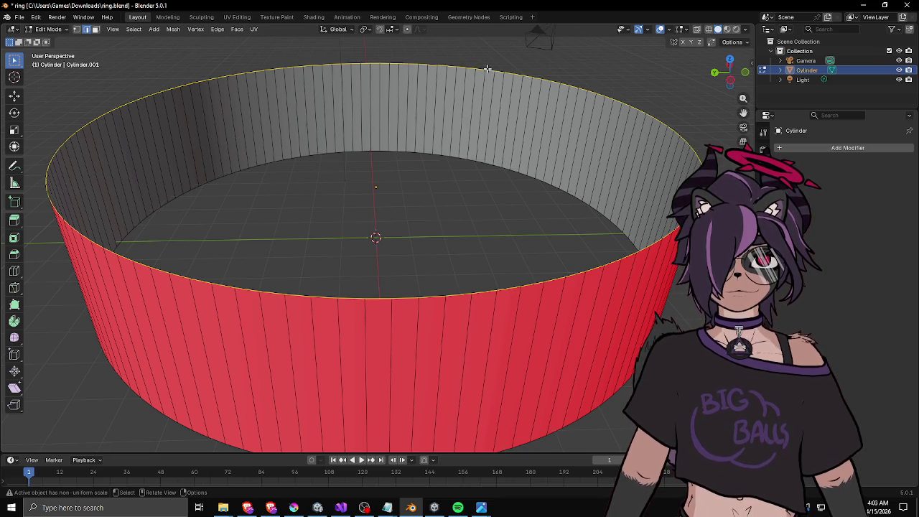
Search the modifier list for 'no', then cancel without adding any modifier.
click(867, 145)
text(no)
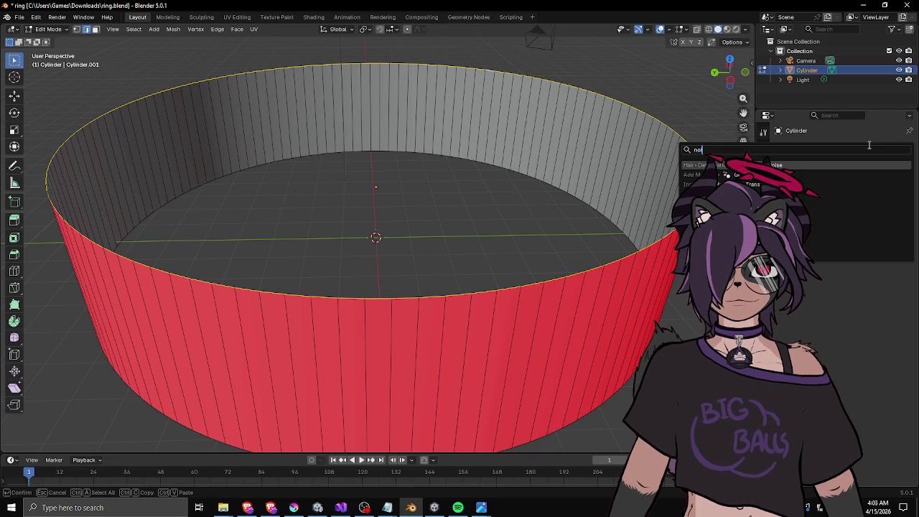
key(Escape)
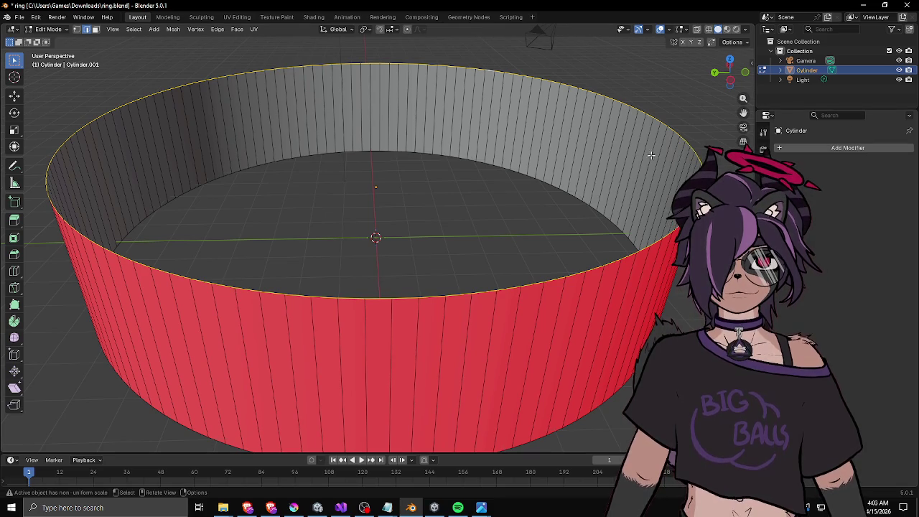
drag(624, 151, 584, 144)
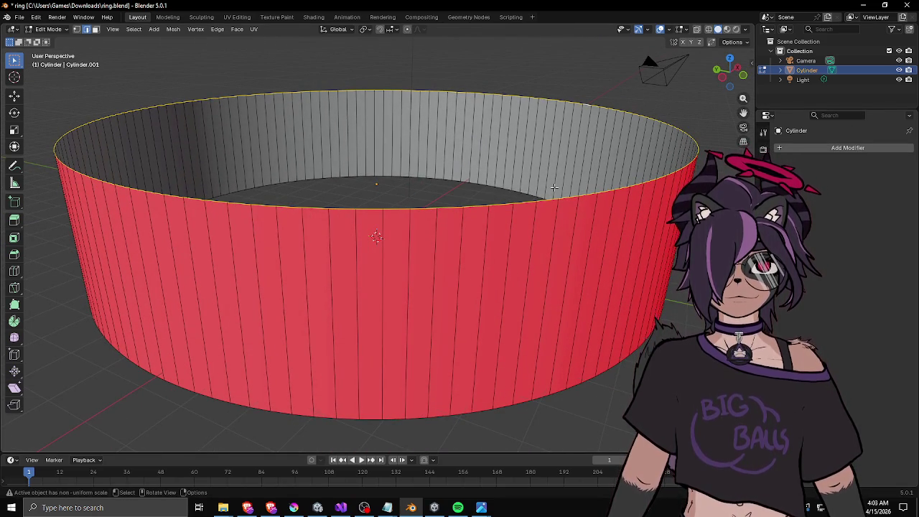
In vertex mode, run Checker Deselect, reselect all, then pick one top-rim vertex.
key(1)
key(a)
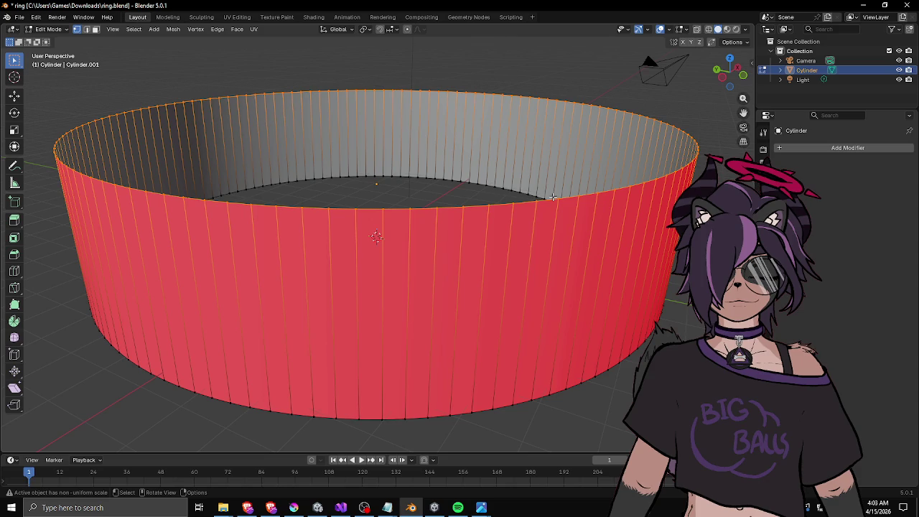
key(F3)
text(deselec)
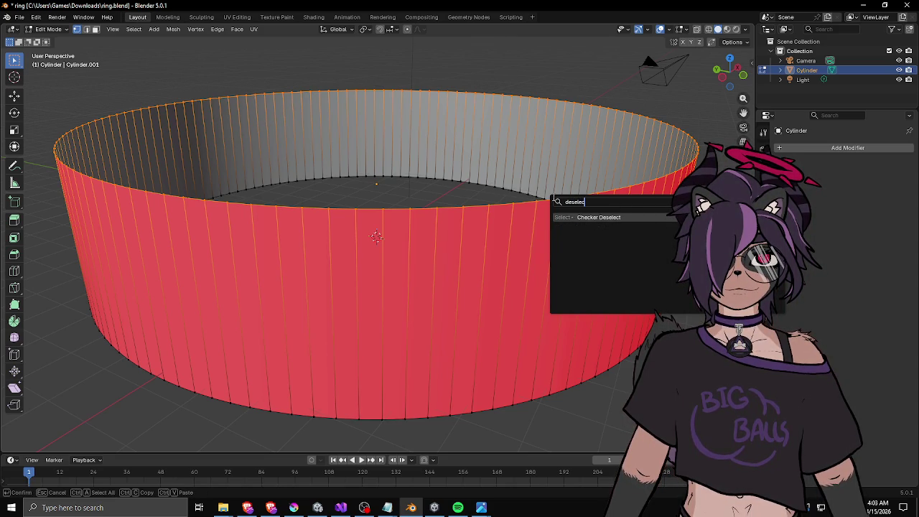
key(Return)
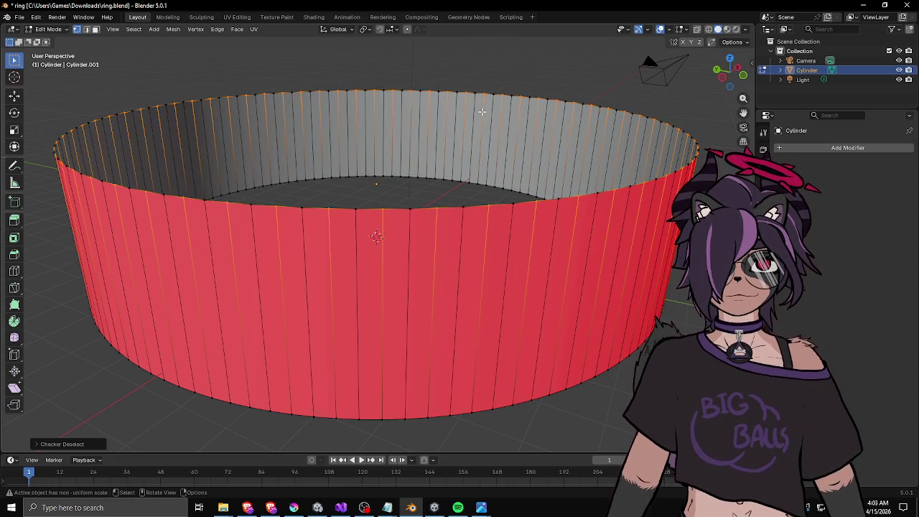
scroll(471, 96, down, 3)
key(a)
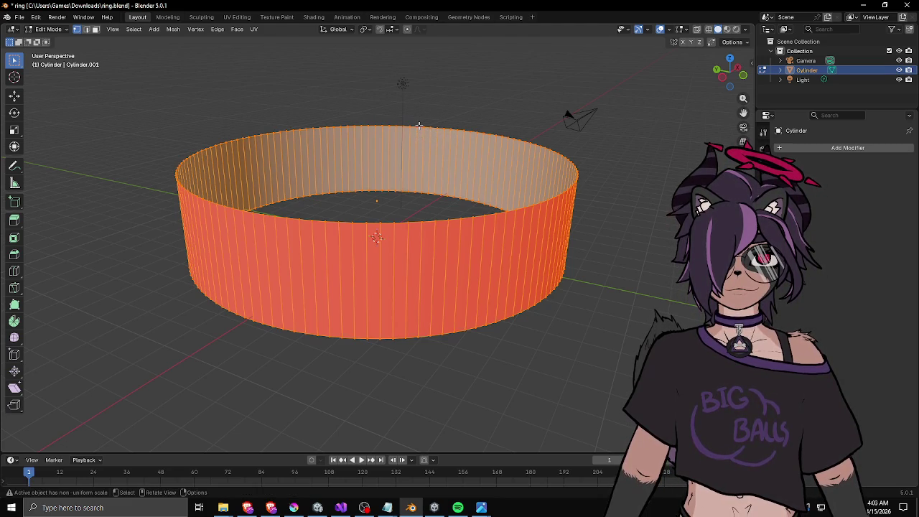
click(418, 126)
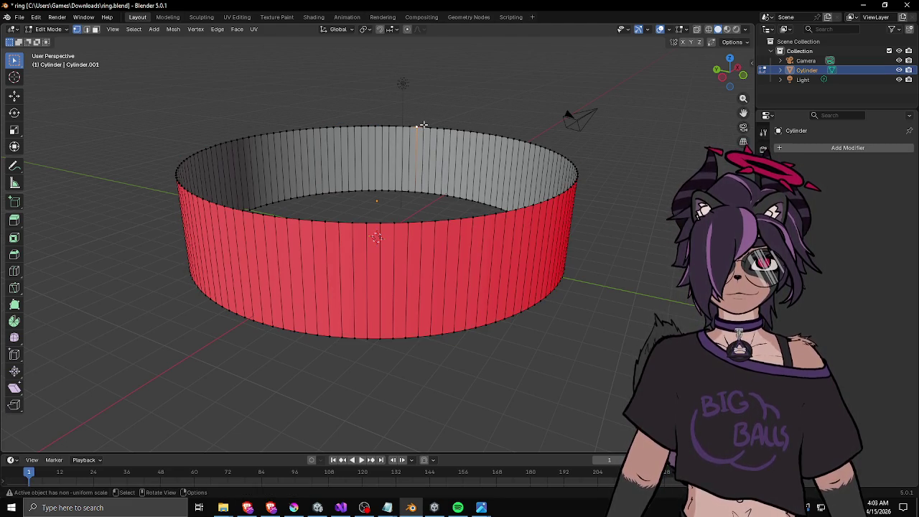
drag(424, 125, 432, 128)
scroll(416, 126, up, 1)
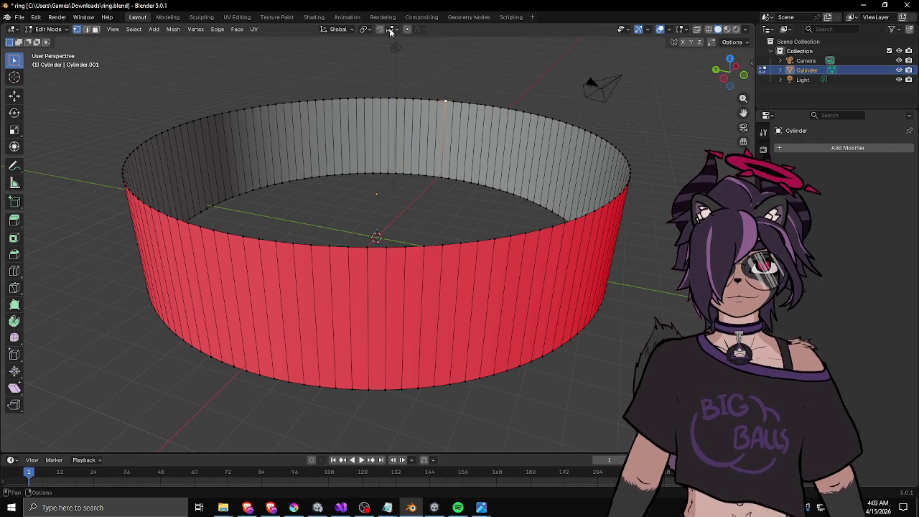
Choose a soft proportional-editing falloff and lower a back section of the top rim vertically.
click(417, 29)
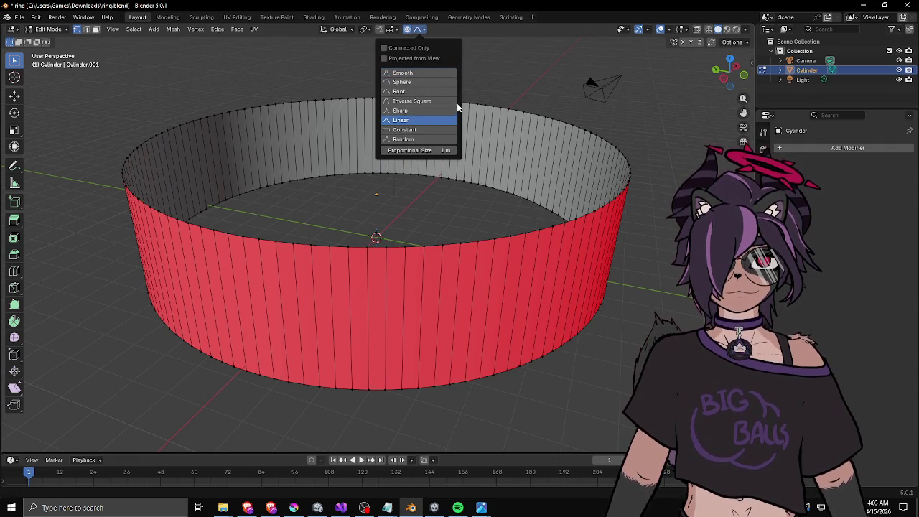
key(g)
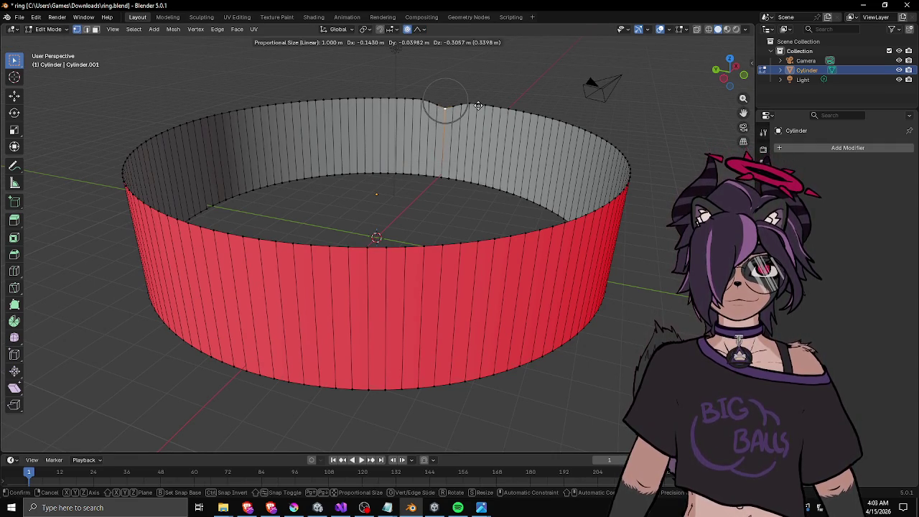
scroll(477, 116, down, 7)
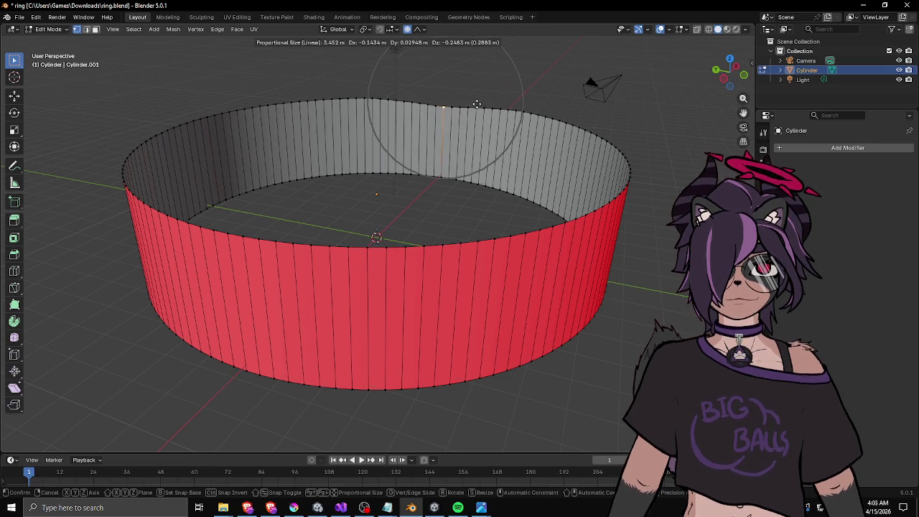
key(z)
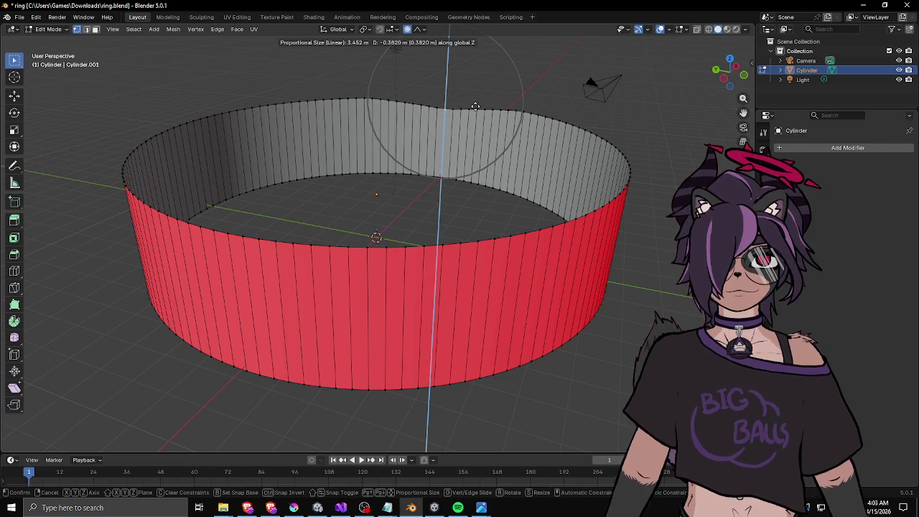
click(475, 106)
drag(475, 106, 551, 109)
key(z)
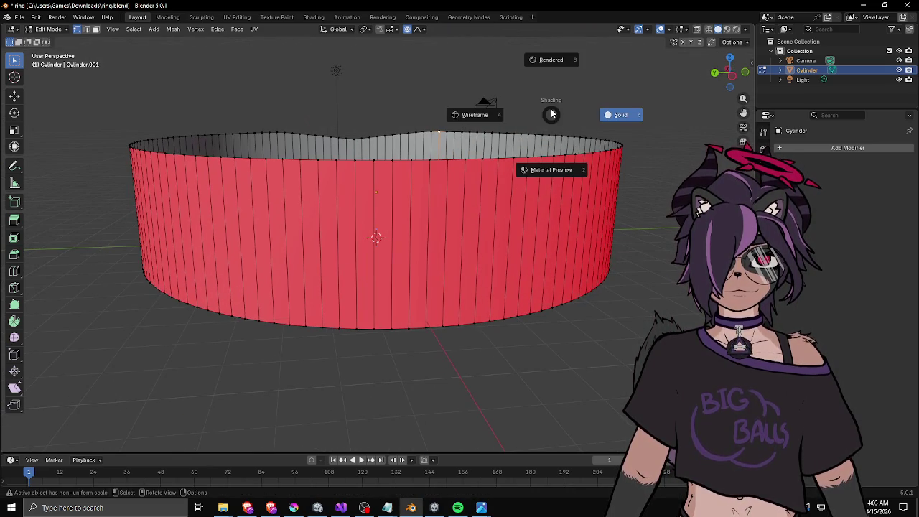
key(Escape)
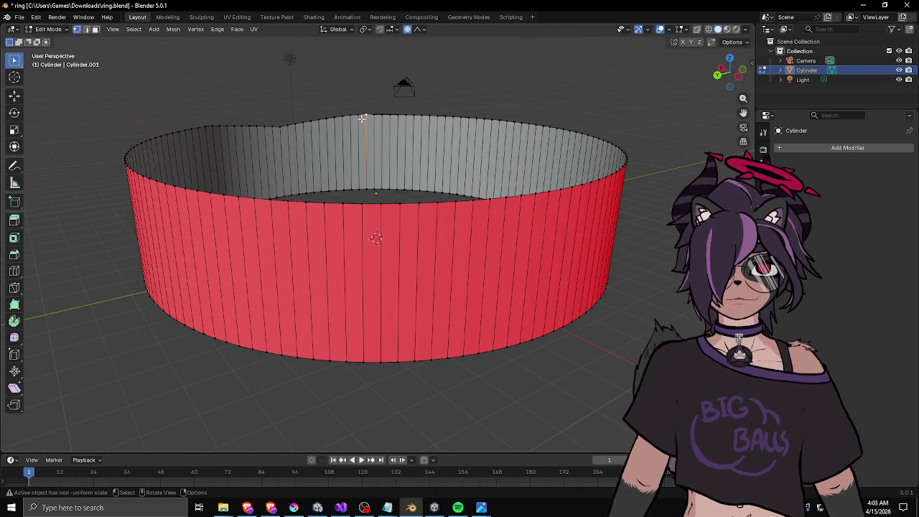
Lower a second back rim point into a gentle dip and select the next rim point.
click(422, 113)
key(g)
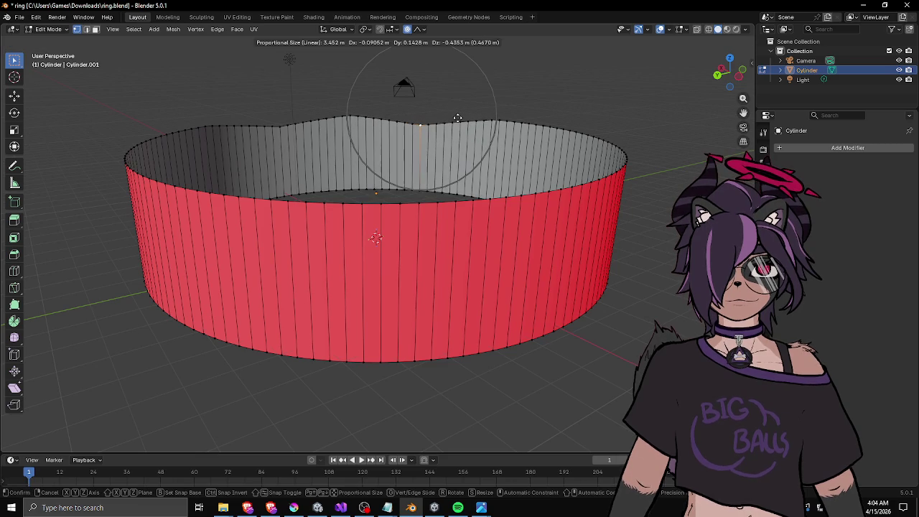
key(z)
click(458, 119)
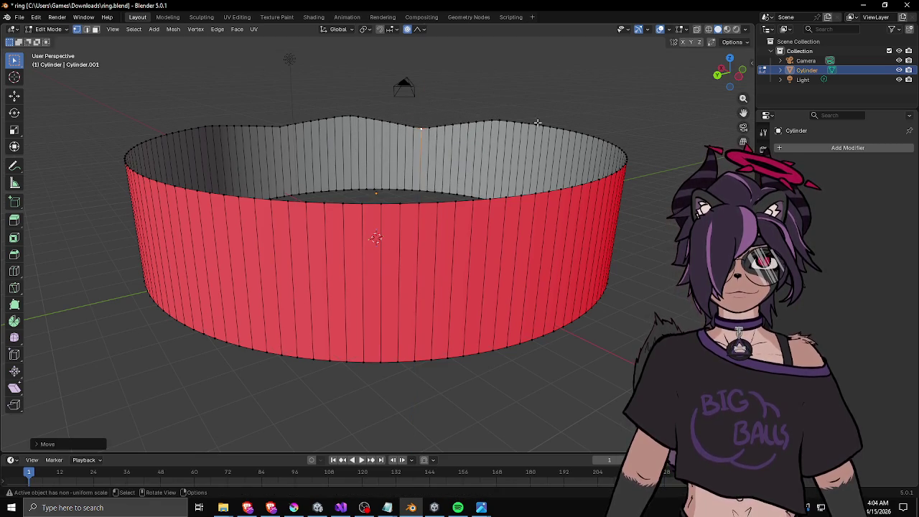
click(389, 99)
Raise one rim section vertically, then cancel the move on the next rim point.
key(g)
key(z)
click(407, 86)
click(457, 105)
key(g)
key(z)
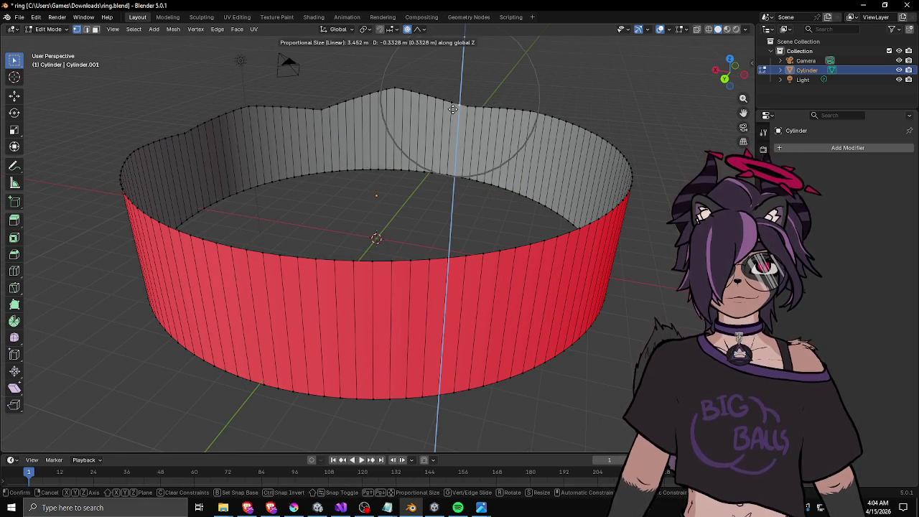
right_click(428, 95)
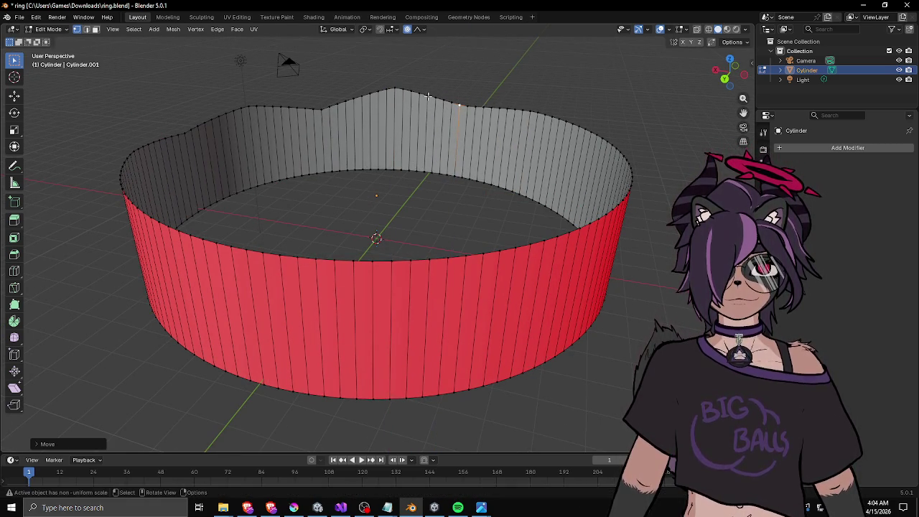
Reset a right-side rim point's height and pull up a raised peak beside it.
click(506, 108)
key(g)
key(z)
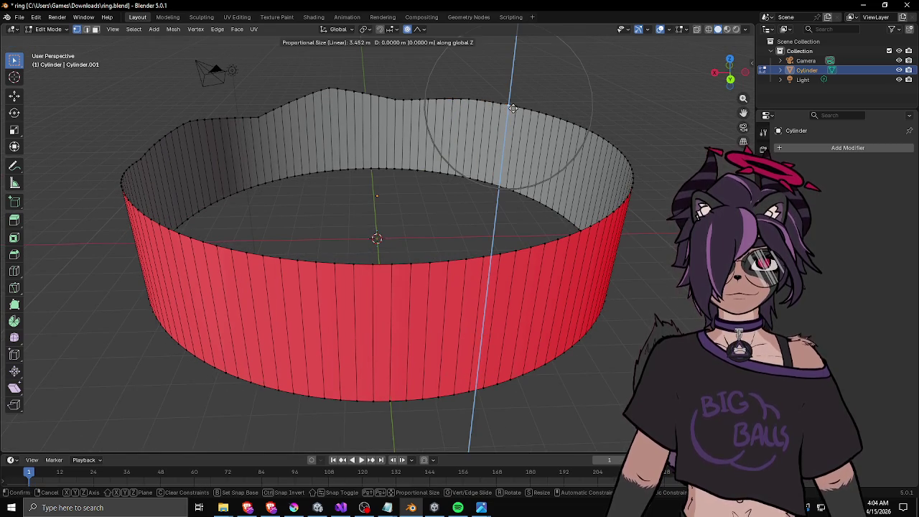
click(553, 119)
click(481, 110)
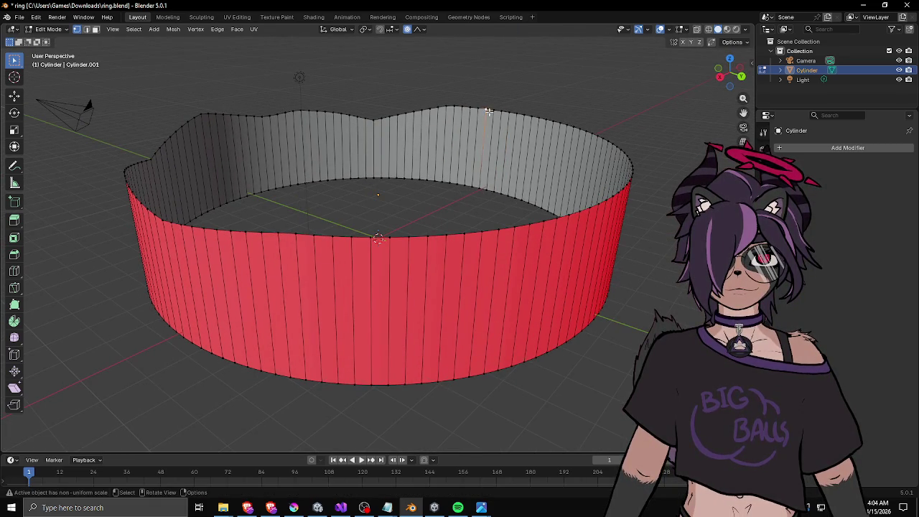
key(g)
key(z)
click(509, 112)
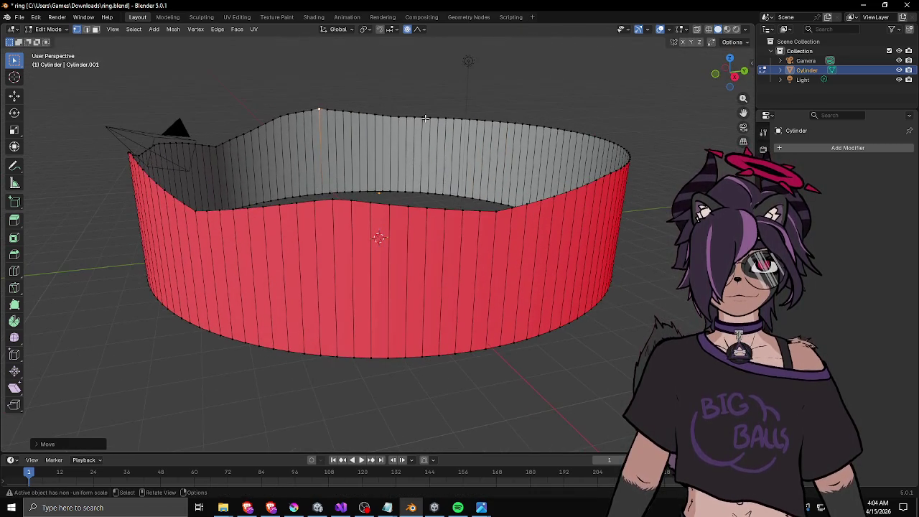
Pull a back rim point down into a deeper dip.
click(422, 117)
click(383, 116)
key(g)
key(z)
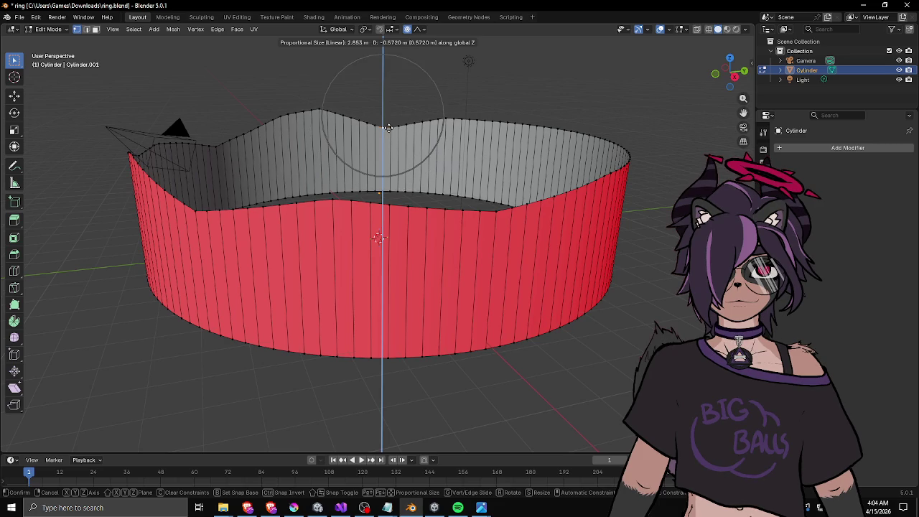
click(387, 132)
click(476, 117)
key(g)
key(z)
click(477, 114)
drag(476, 114, 529, 121)
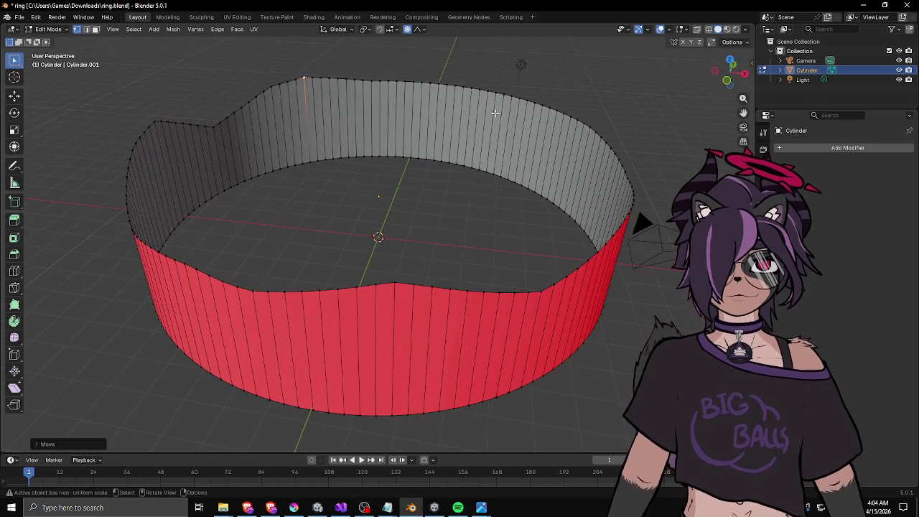
Reshape a top rim point vertically, viewing the ring from the right.
click(324, 80)
key(g)
key(z)
click(347, 92)
click(363, 84)
Pull another back rim point down to form a new dip.
click(395, 86)
key(g)
key(z)
click(397, 108)
click(474, 86)
drag(498, 98, 488, 108)
Fine-tune a rim point's vertical height several times from a lower front view.
key(g)
key(z)
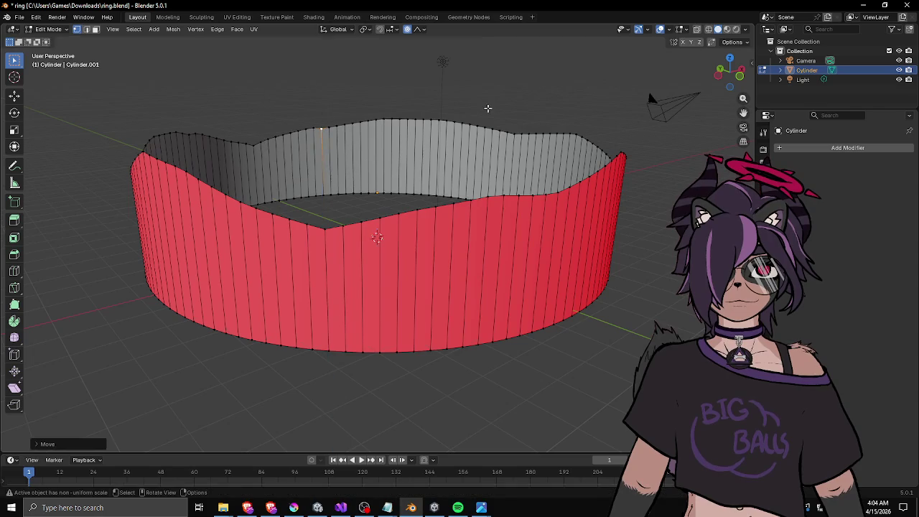
click(415, 104)
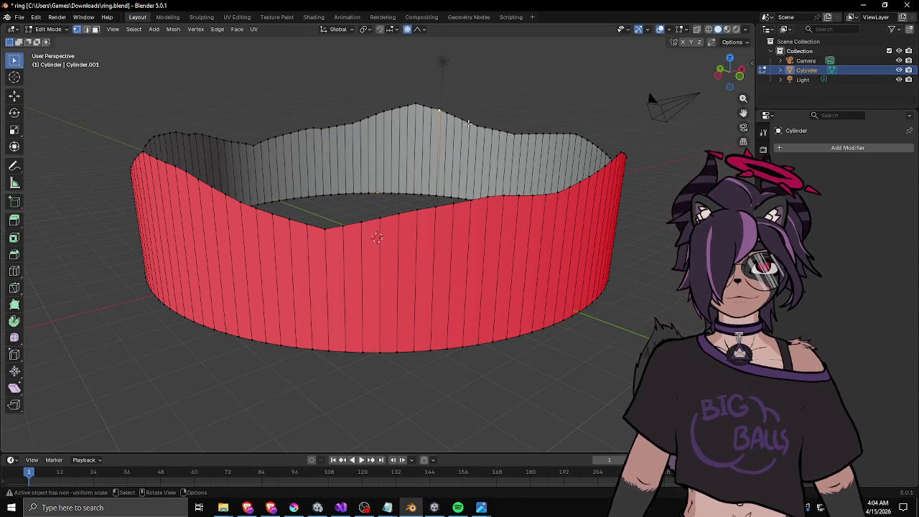
key(g)
key(z)
click(434, 118)
drag(435, 118, 432, 126)
key(g)
key(z)
click(432, 126)
Raise the rim on the right side and make that peak slightly taller.
click(460, 119)
key(g)
key(z)
click(479, 113)
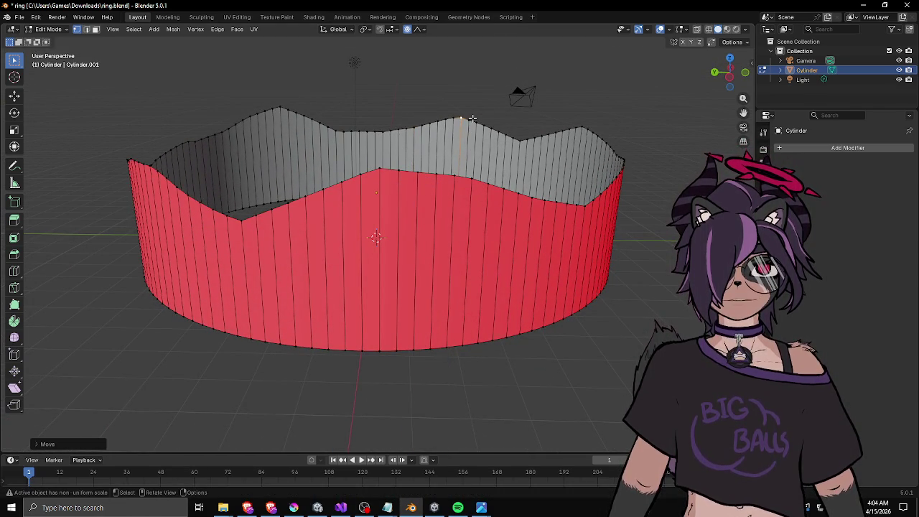
key(g)
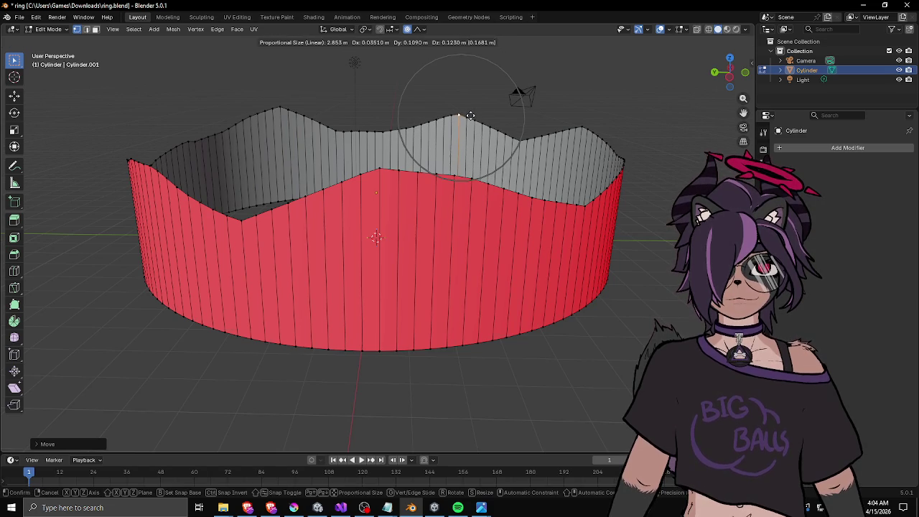
key(z)
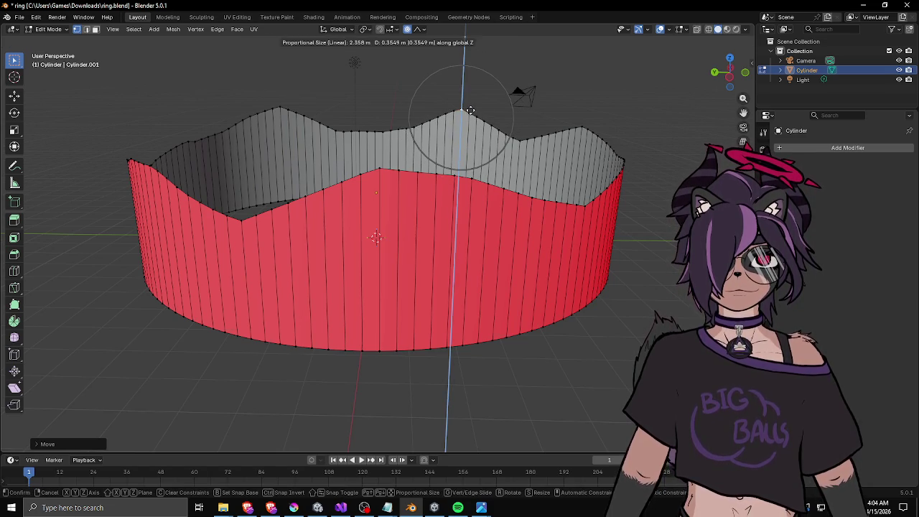
click(488, 122)
click(491, 124)
key(g)
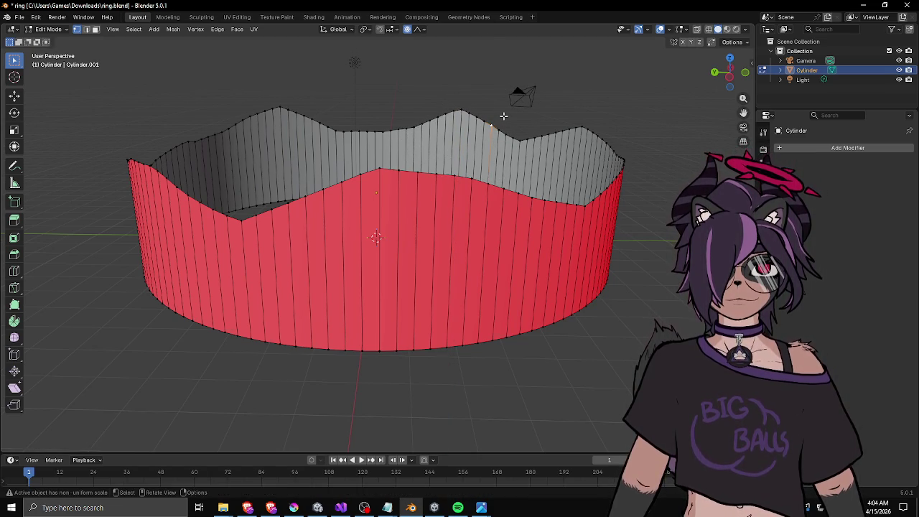
Move a first run of front and right rim vertices vertically with soft falloff.
key(z)
click(506, 108)
click(544, 136)
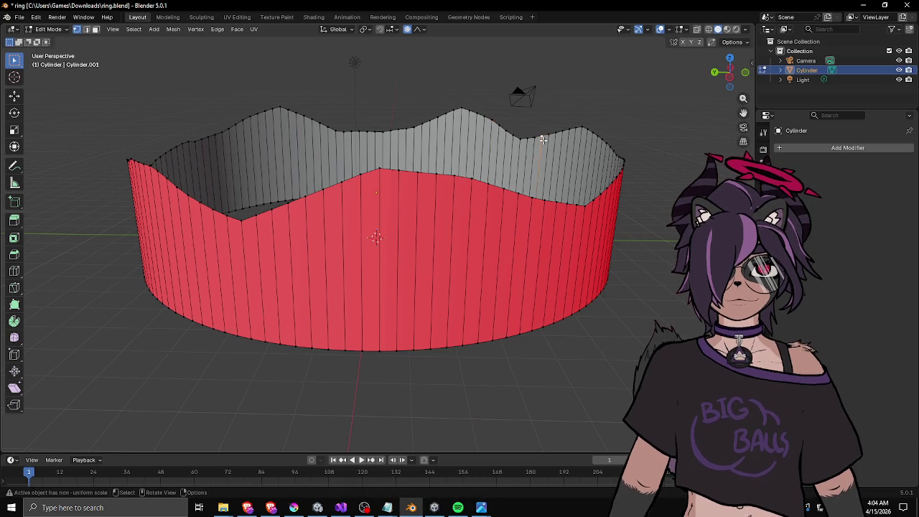
key(g)
key(z)
scroll(543, 133, up, 3)
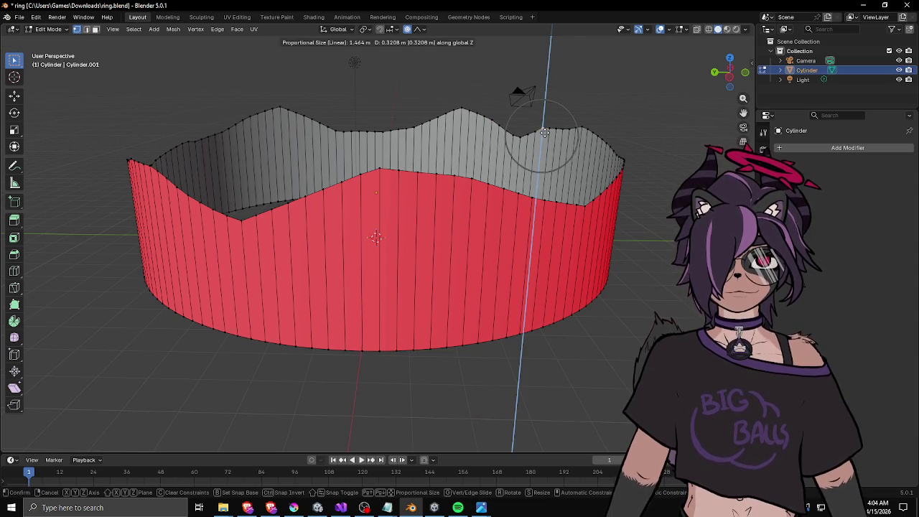
click(507, 124)
click(486, 117)
key(g)
key(z)
click(486, 114)
click(399, 127)
key(g)
key(z)
click(398, 126)
click(328, 129)
key(g)
key(z)
click(322, 118)
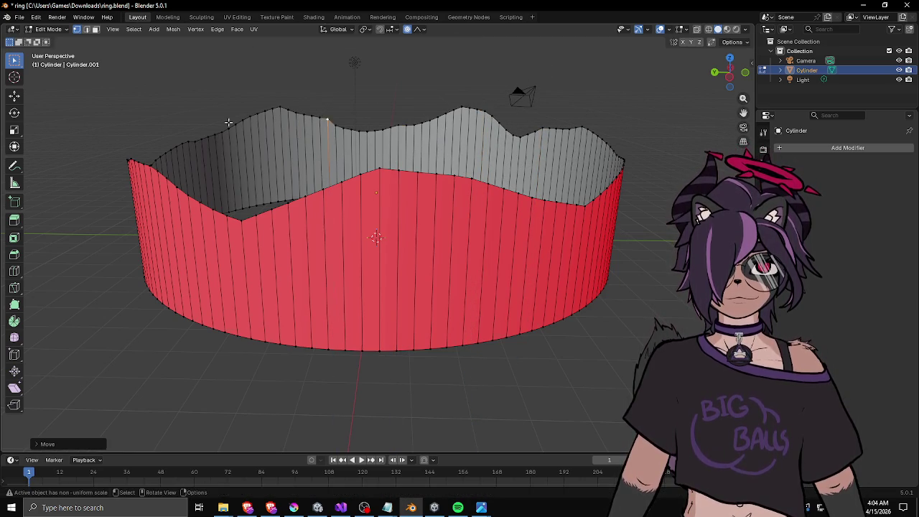
click(235, 121)
mouse_move(228, 115)
mouse_down()
mouse_move(264, 105)
mouse_move(323, 114)
mouse_move(302, 107)
mouse_move(389, 101)
mouse_up()
key(g)
key(z)
click(266, 107)
click(284, 127)
key(g)
key(z)
click(285, 127)
click(331, 111)
key(g)
key(z)
click(346, 101)
click(435, 103)
key(g)
key(z)
click(435, 102)
click(328, 107)
key(g)
key(z)
click(316, 108)
From a new angle, raise more rim vertices, including points on the inner wall.
mouse_move(316, 108)
mouse_down()
mouse_move(264, 103)
mouse_move(337, 103)
mouse_up()
click(352, 107)
key(g)
key(z)
click(351, 104)
click(272, 109)
key(g)
key(z)
click(272, 109)
click(337, 103)
key(g)
key(z)
click(364, 93)
click(384, 95)
key(g)
key(z)
click(399, 93)
mouse_move(439, 108)
mouse_down()
mouse_move(535, 109)
mouse_move(562, 98)
mouse_move(431, 87)
mouse_up()
scroll(404, 81, up, 5)
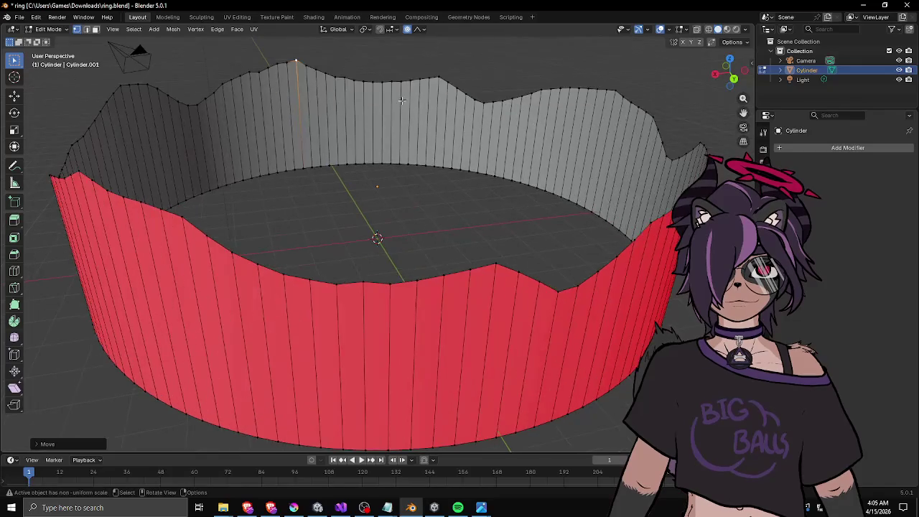
click(401, 59)
key(g)
key(z)
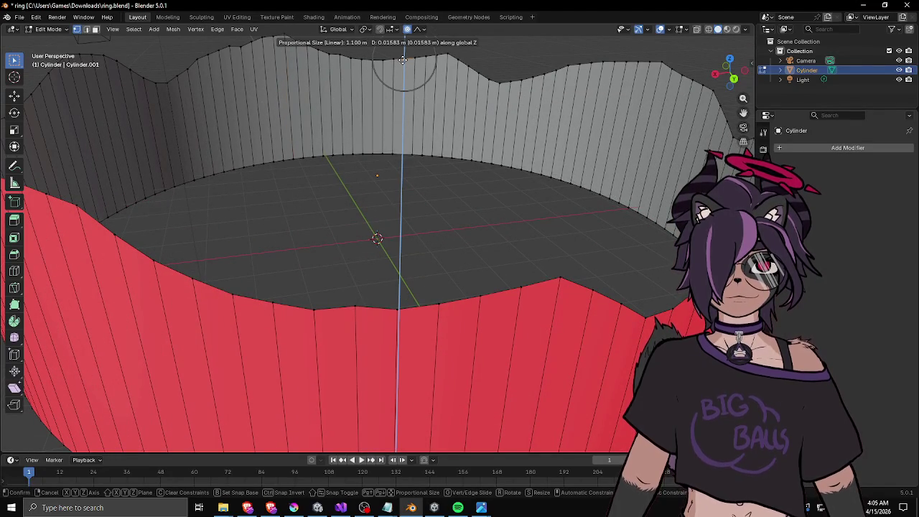
click(403, 49)
click(494, 74)
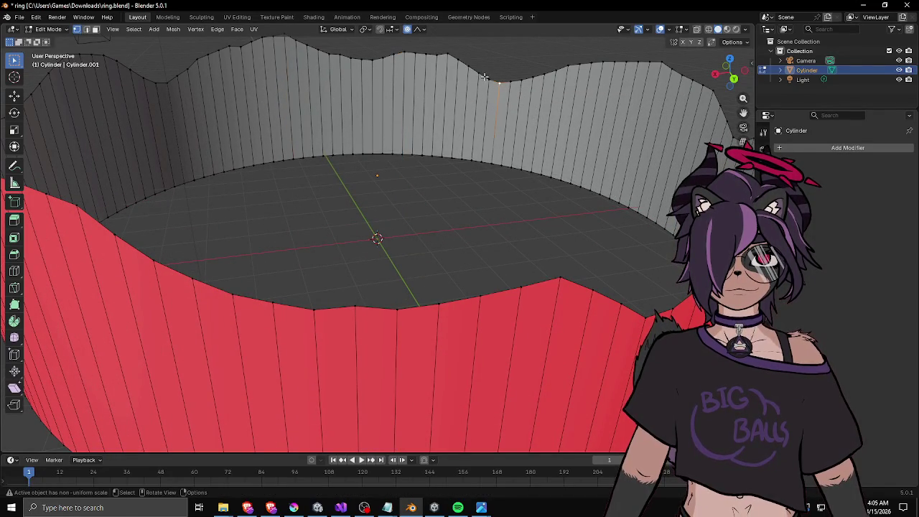
key(g)
key(z)
click(488, 71)
Adjust further rim points from lower and higher angles, building and widening a raised peak.
mouse_move(488, 72)
mouse_down()
mouse_move(505, 59)
mouse_move(489, 106)
mouse_up()
click(437, 72)
key(g)
key(z)
click(436, 72)
click(537, 85)
key(g)
key(z)
click(537, 86)
mouse_move(537, 86)
mouse_down()
mouse_move(463, 104)
mouse_move(440, 121)
mouse_up()
click(461, 104)
key(g)
key(z)
click(463, 102)
click(377, 120)
key(g)
key(z)
click(377, 120)
drag(376, 120, 386, 105)
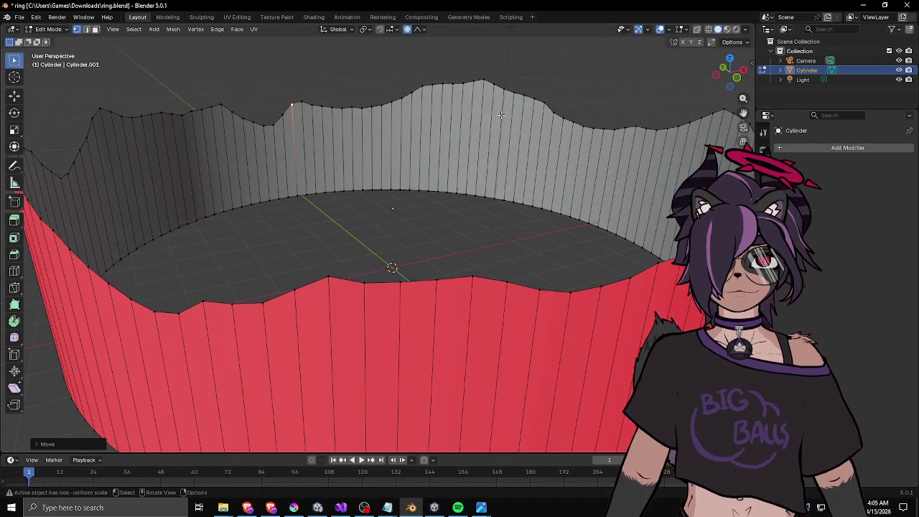
key(g)
key(z)
click(380, 89)
click(441, 94)
key(g)
key(z)
click(518, 84)
click(518, 86)
key(g)
key(z)
click(521, 83)
click(553, 109)
key(g)
key(z)
click(570, 111)
Add a new peak on the back wall and shift neighbouring rim points up or down.
drag(569, 111, 504, 113)
click(420, 116)
key(g)
key(z)
click(459, 102)
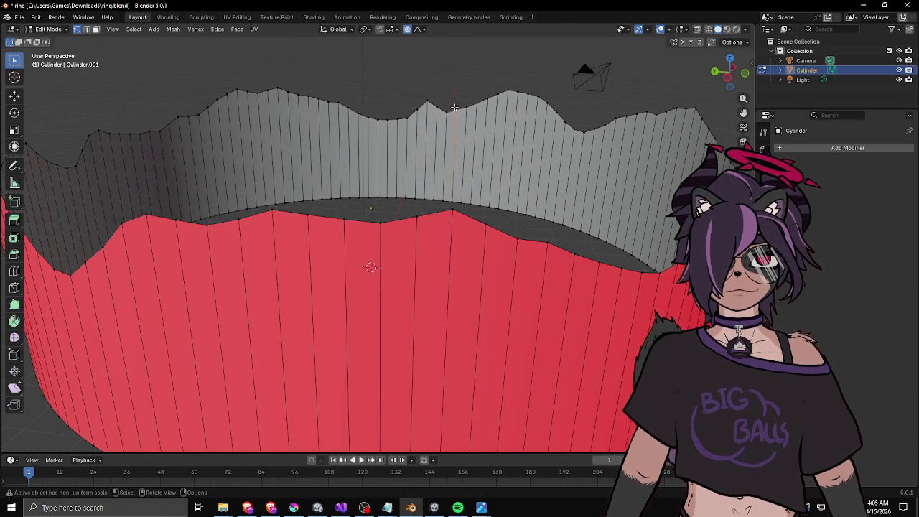
key(g)
key(z)
click(448, 108)
key(g)
key(z)
click(478, 105)
click(518, 89)
key(KP_4)
key(g)
key(z)
click(521, 117)
key(g)
key(z)
click(531, 118)
click(554, 115)
key(g)
key(z)
click(566, 108)
click(602, 107)
key(g)
key(z)
click(602, 107)
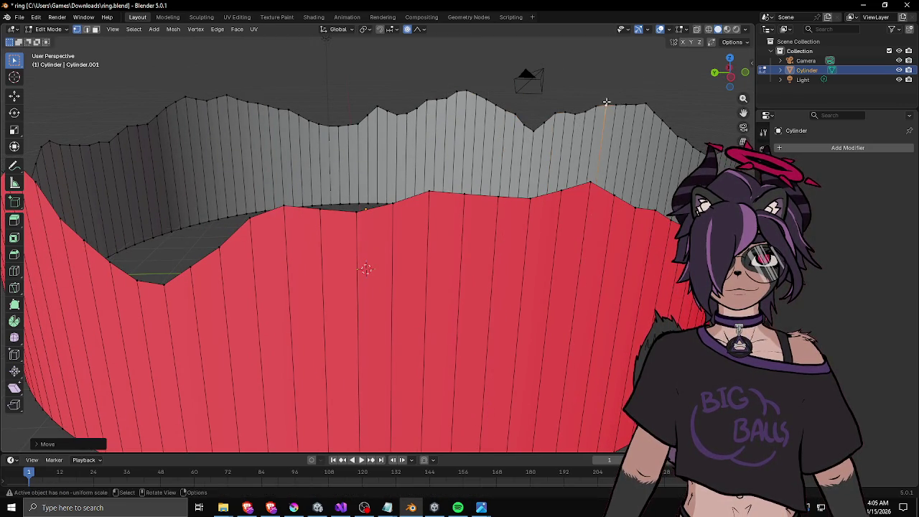
key(KP_4)
click(504, 112)
key(g)
key(z)
click(508, 106)
key(KP_4)
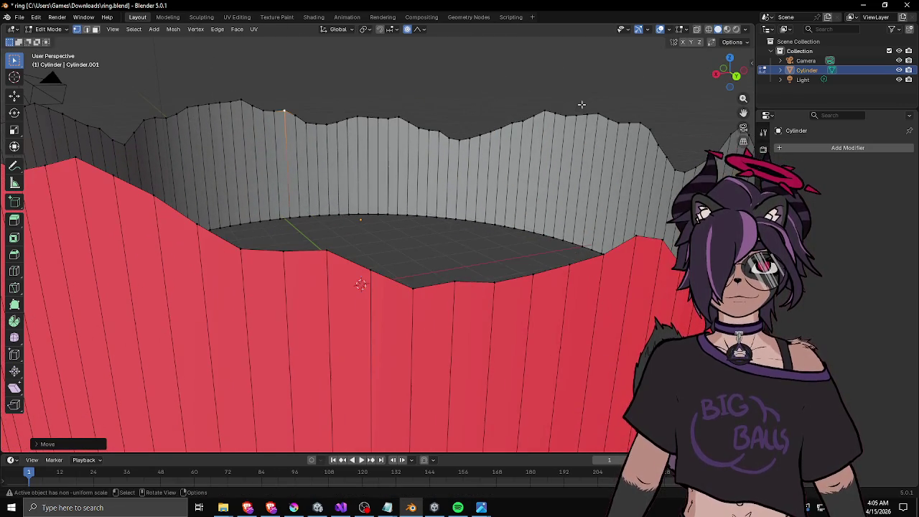
key(g)
key(z)
click(536, 112)
key(KP_4)
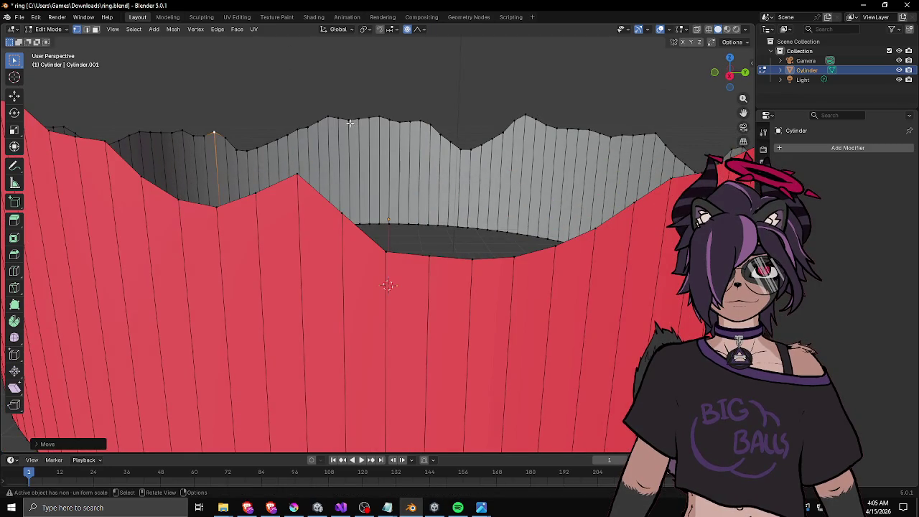
Raise a few last top-rim points into sharper peaks while looking into the ring.
click(329, 117)
key(g)
key(z)
click(330, 116)
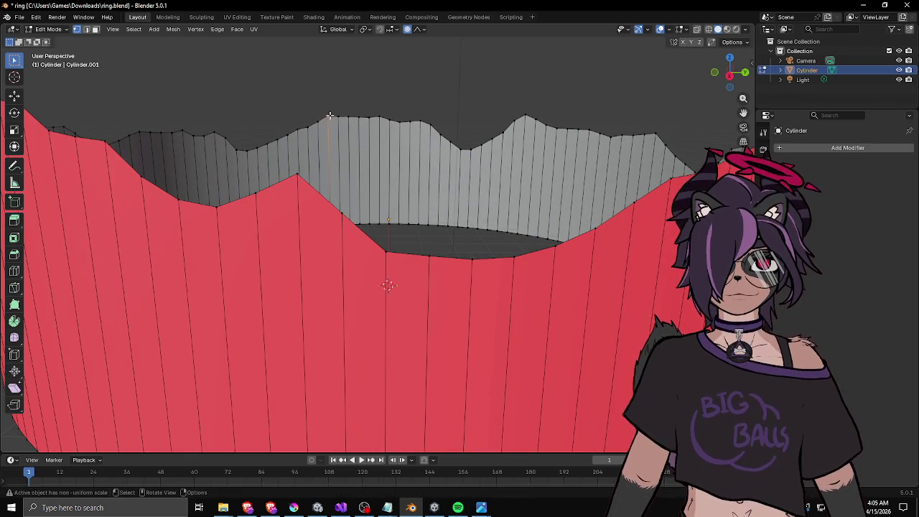
click(415, 118)
key(g)
key(z)
click(415, 118)
drag(415, 119, 488, 122)
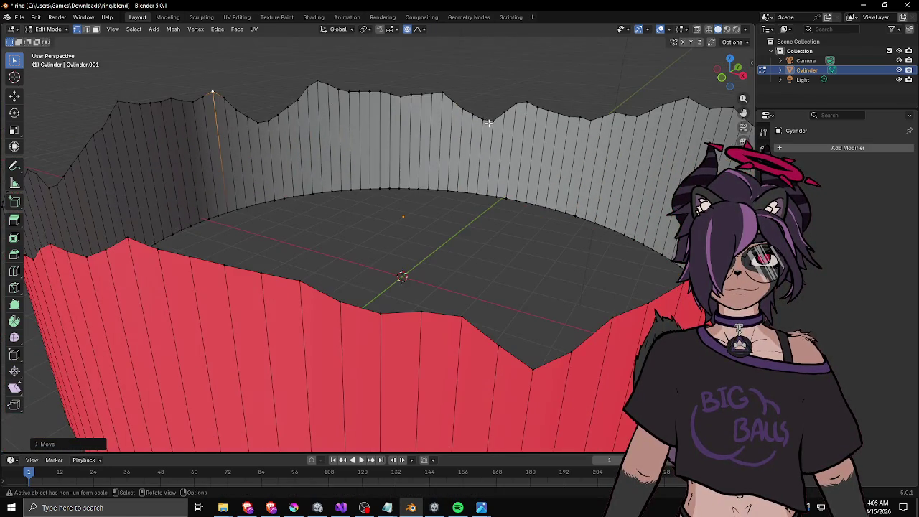
click(393, 93)
key(g)
key(z)
click(381, 85)
scroll(387, 93, down, 5)
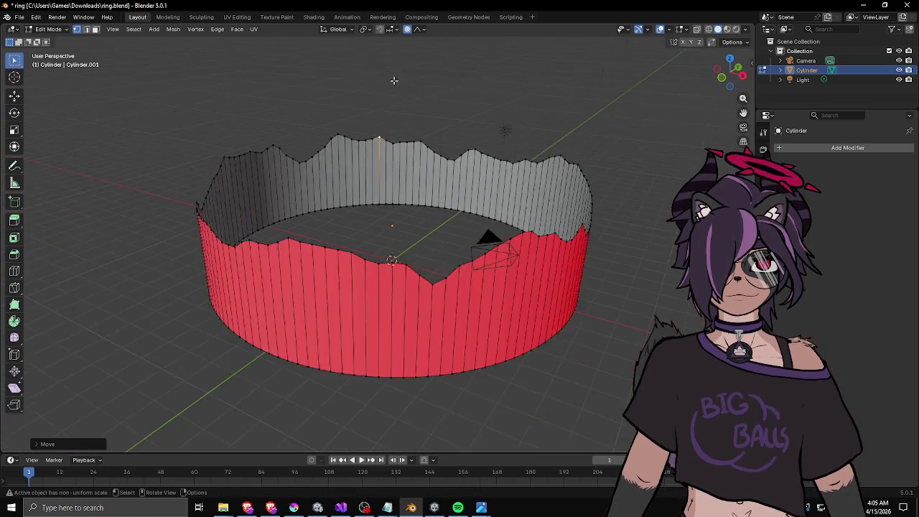
scroll(459, 108, up, 3)
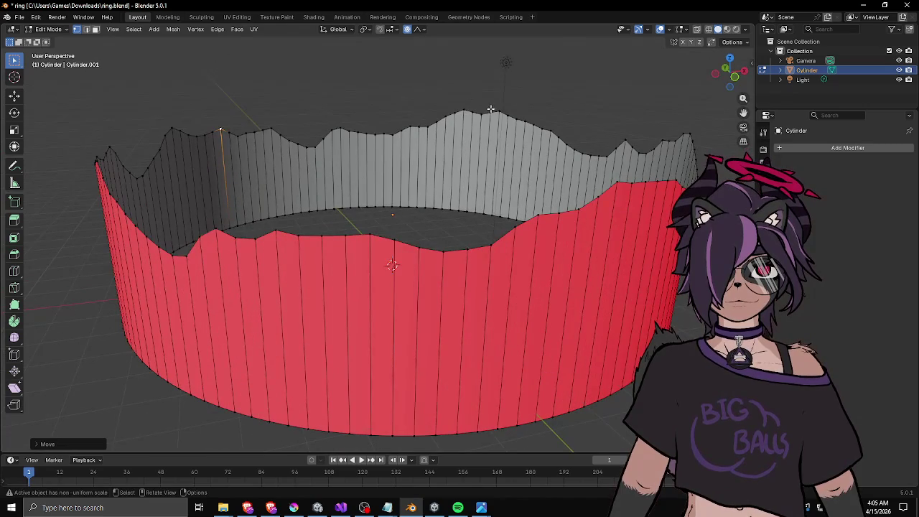
click(489, 109)
key(g)
key(z)
click(494, 102)
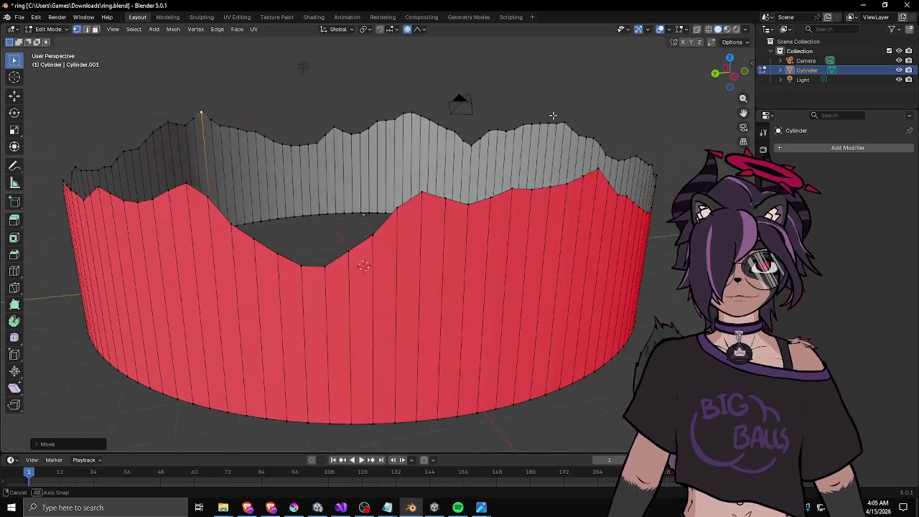
scroll(551, 115, down, 4)
Return to Object Mode, deselect the ring and orbit to inspect its jagged top rim.
key(Tab)
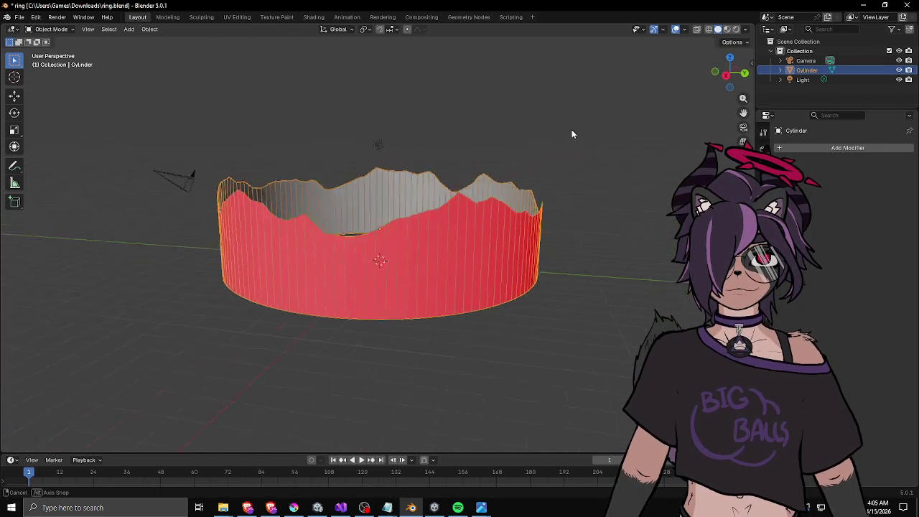
click(591, 129)
mouse_move(502, 193)
mouse_down()
mouse_move(330, 156)
mouse_move(191, 166)
mouse_move(251, 164)
mouse_up()
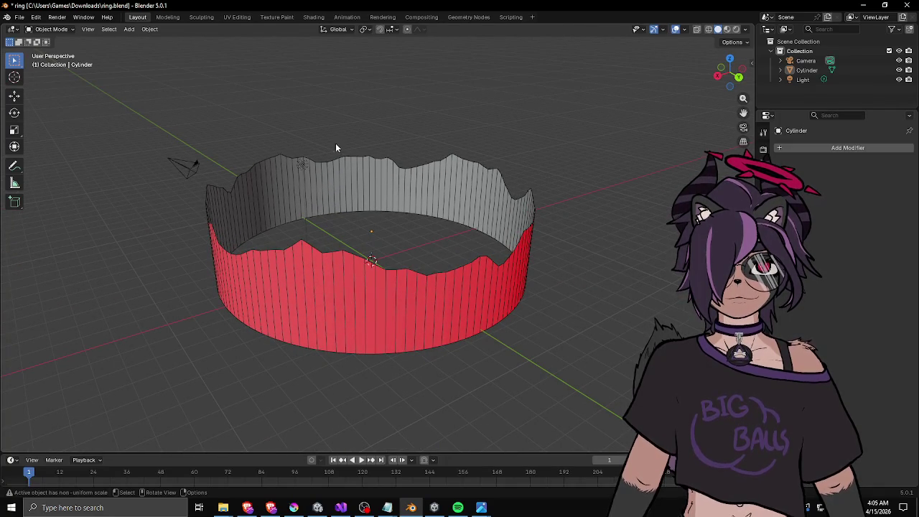
mouse_move(378, 142)
mouse_down()
mouse_move(556, 126)
mouse_move(429, 162)
mouse_move(447, 186)
mouse_up()
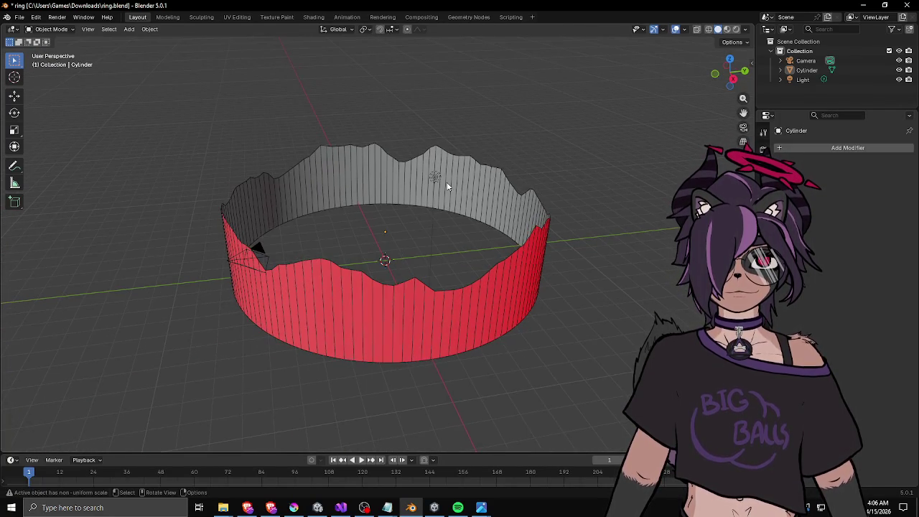
Put the ring back into Edit Mode and bring up the File menu for exporting.
key(Tab)
key(Tab)
drag(109, 40, 215, 112)
click(20, 17)
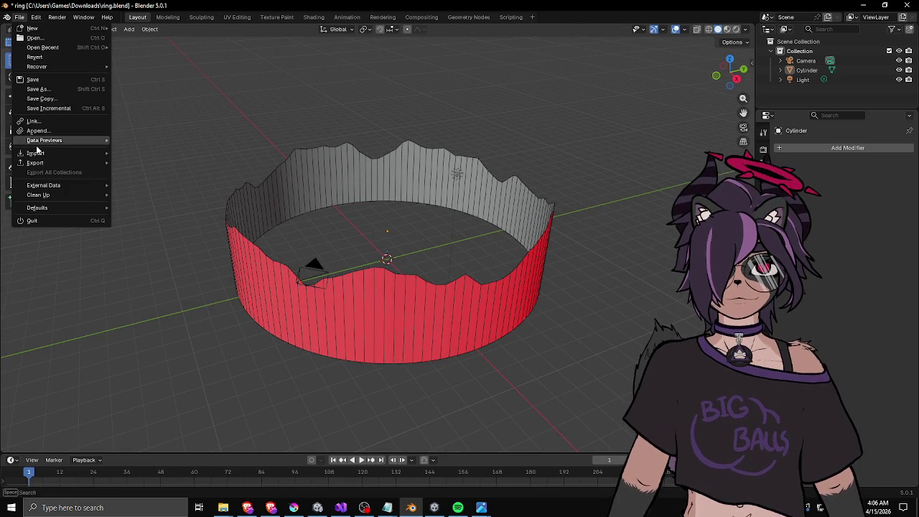
Pick an export format under File > Export, which leaves Blender frozen and not responding.
mouse_move(43, 166)
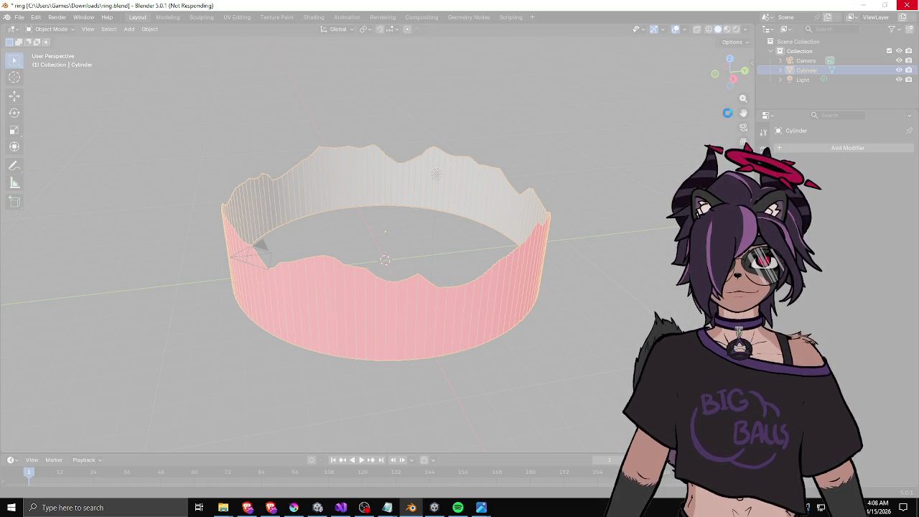
click(388, 262)
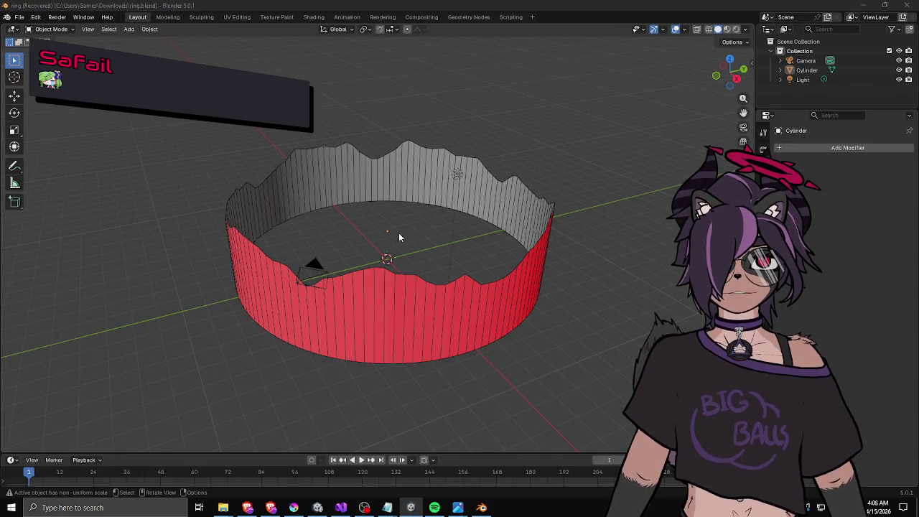
Orbit the recovered jagged ring and save the session as ring.blend.
drag(400, 237, 306, 217)
key(ctrl+s)
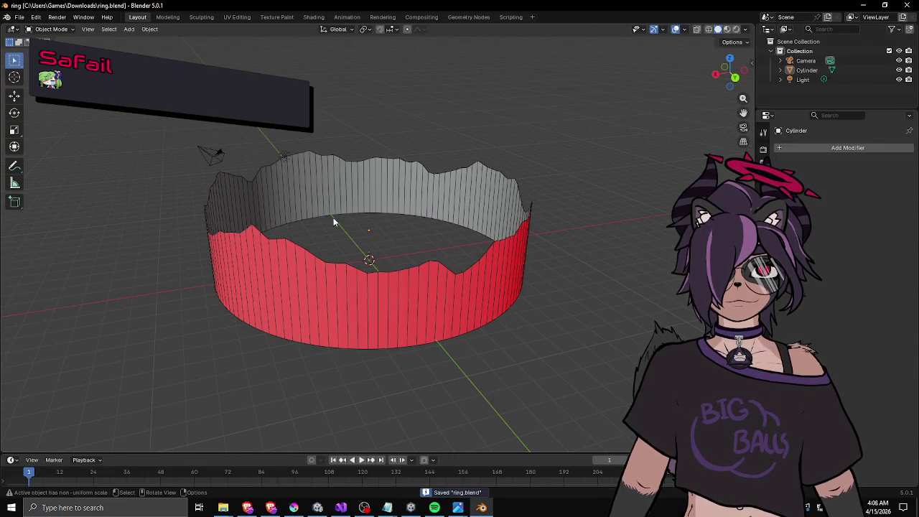
click(19, 17)
mouse_move(68, 164)
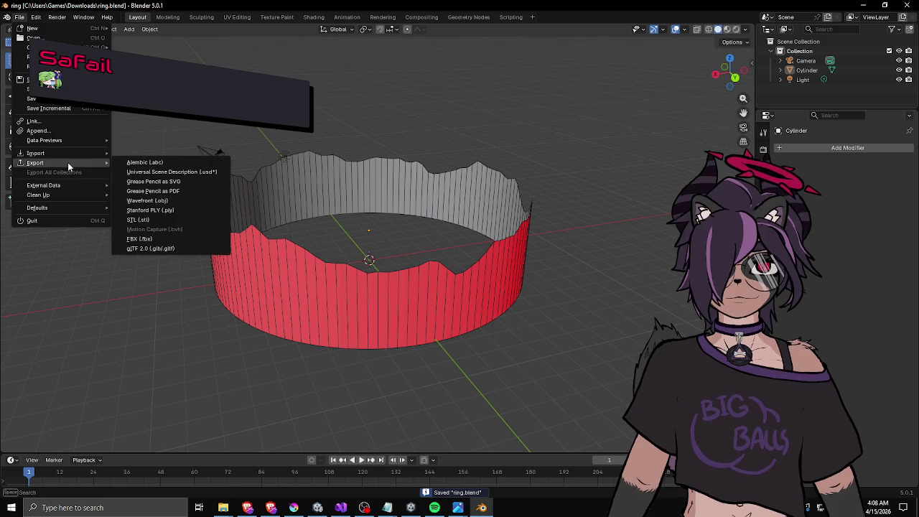
key(Escape)
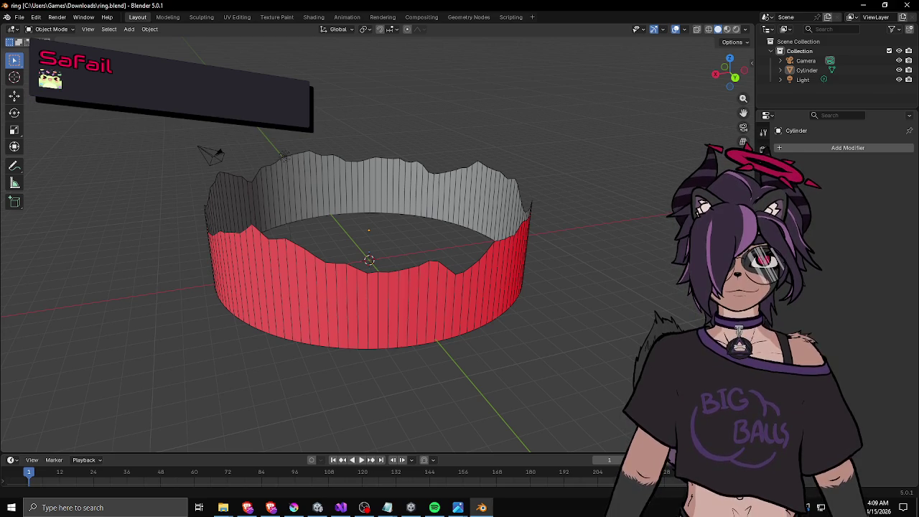
key(alt+Tab)
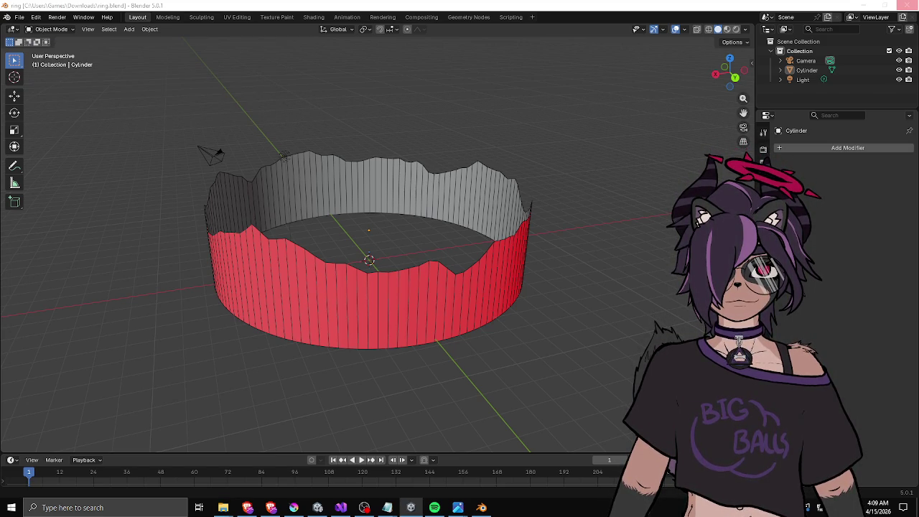
key(alt+Tab)
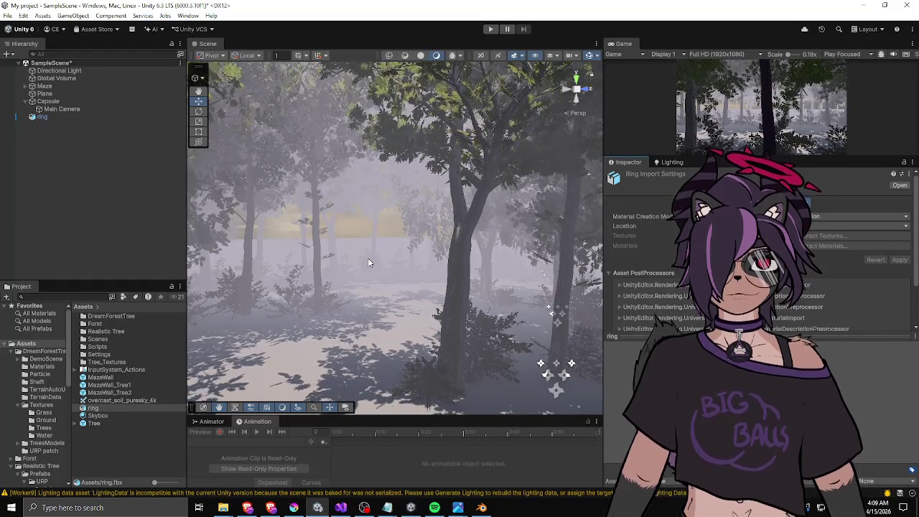
Select the ring asset in Unity's Project panel to view its Import Settings, then return to Blender.
click(368, 260)
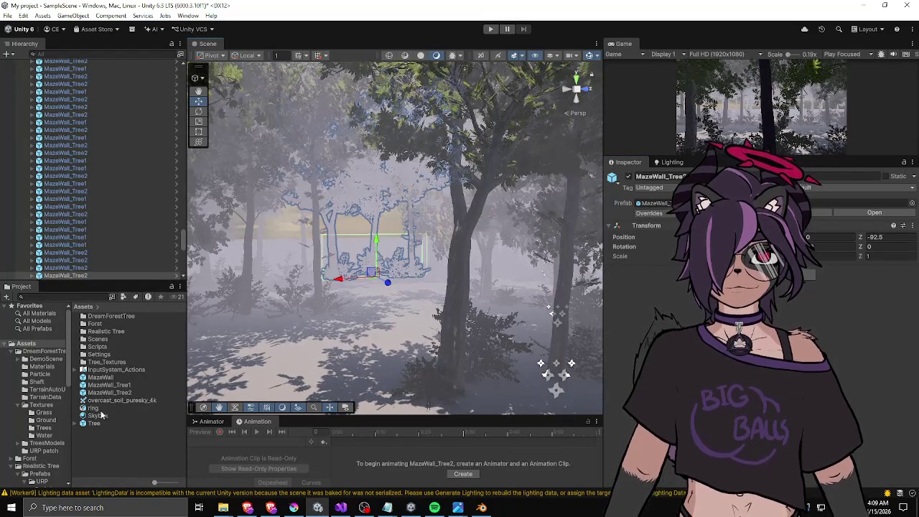
click(101, 400)
click(93, 409)
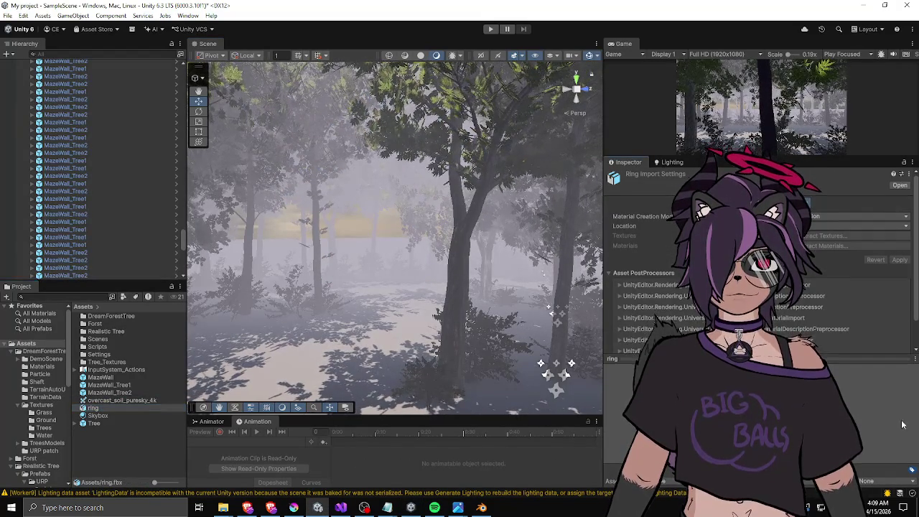
key(alt+Tab)
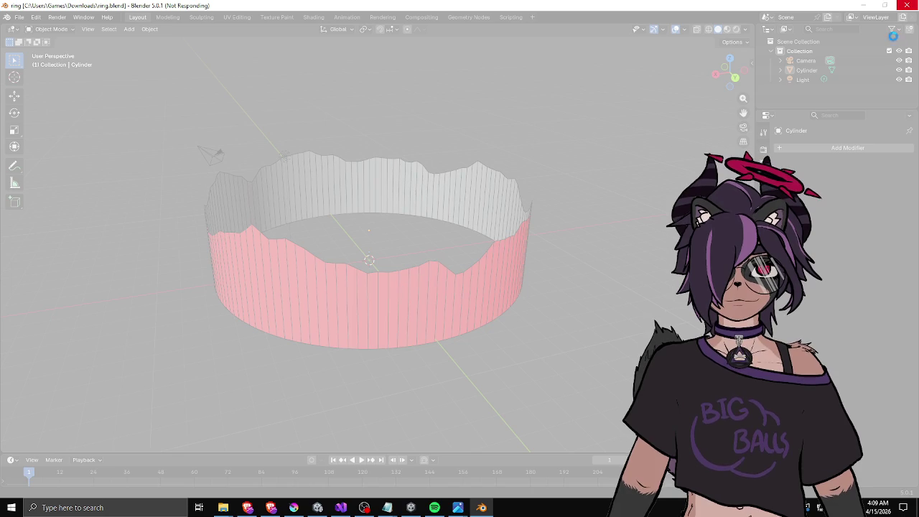
Force-close the unresponsive Blender window and dismiss the problem report.
click(909, 6)
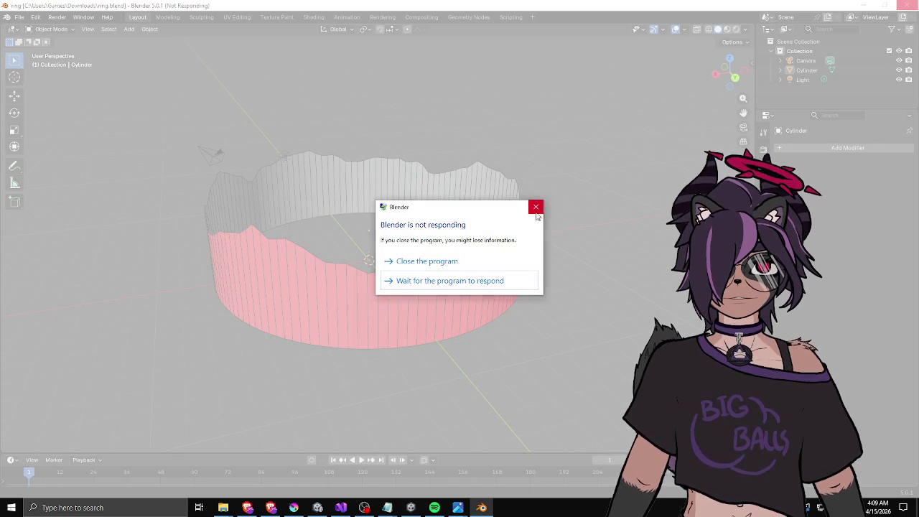
click(424, 261)
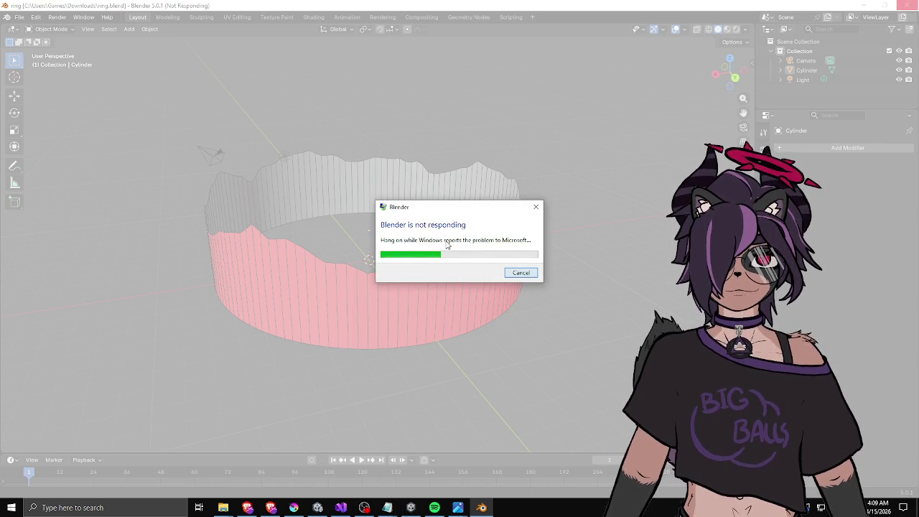
click(521, 273)
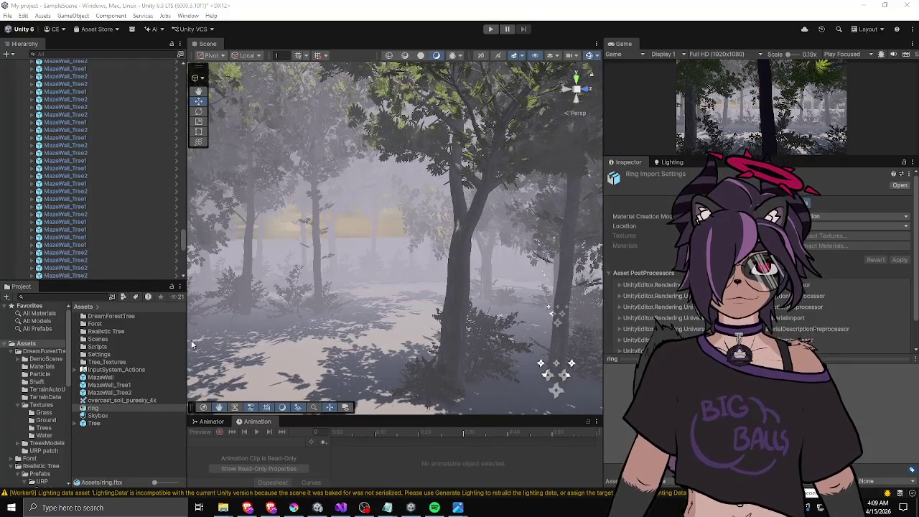
click(105, 437)
Relaunch Blender by searching 'blender' from the Windows Start menu.
key(super)
text(blender)
key(Return)
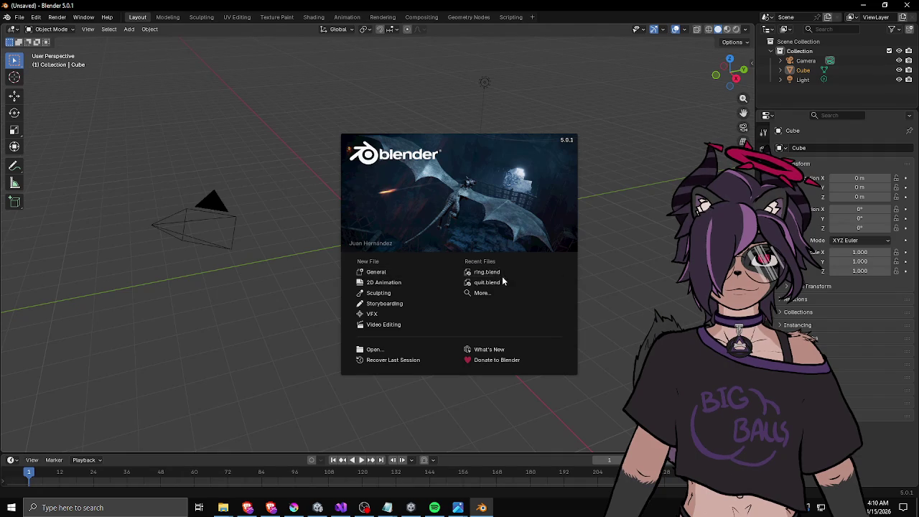
Reopen ring.blend from Recent Files and select the ring mesh.
click(499, 275)
drag(399, 243, 367, 193)
click(367, 194)
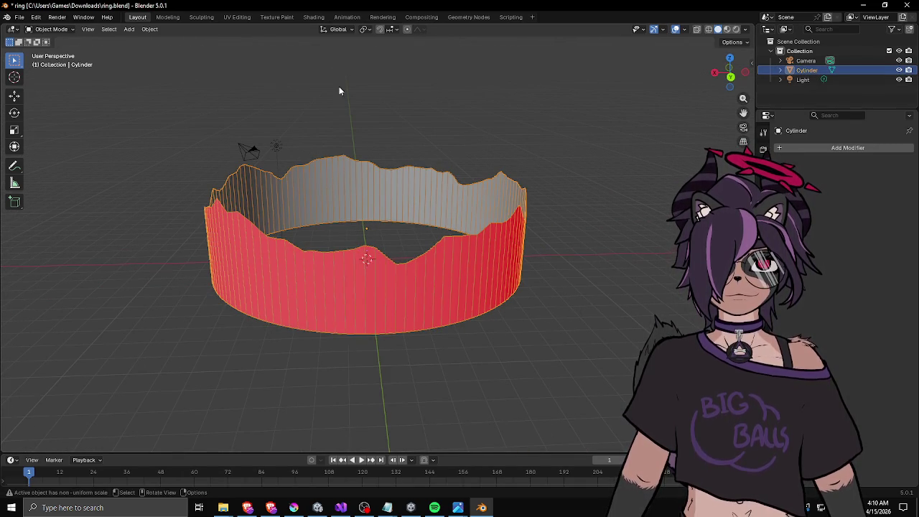
mouse_move(233, 71)
mouse_down()
mouse_move(244, 96)
mouse_move(323, 107)
mouse_move(319, 129)
mouse_up()
Enter Edit Mode on the ring and select all of its geometry.
key(a)
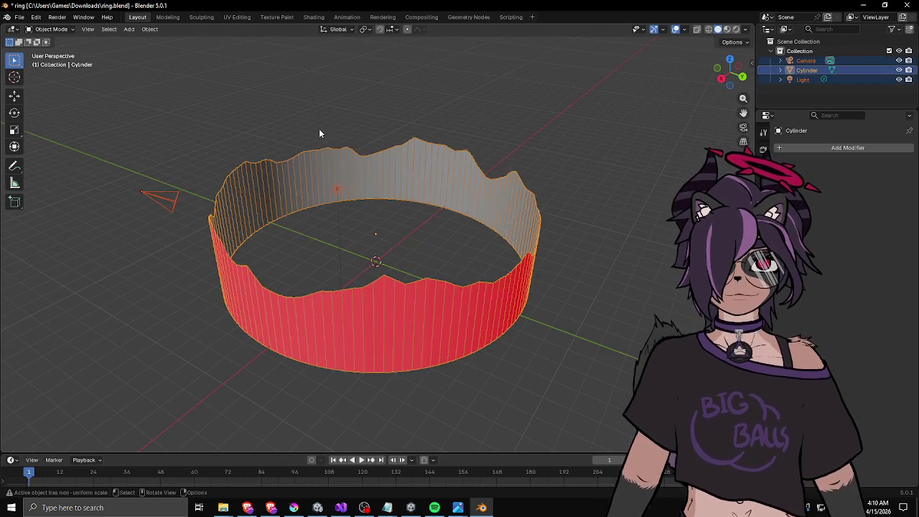
key(F3)
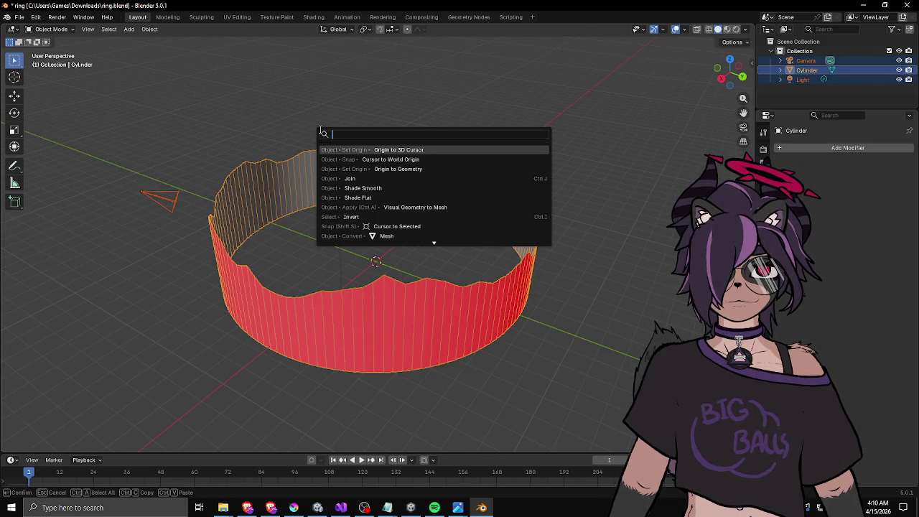
key(Escape)
key(Tab)
key(a)
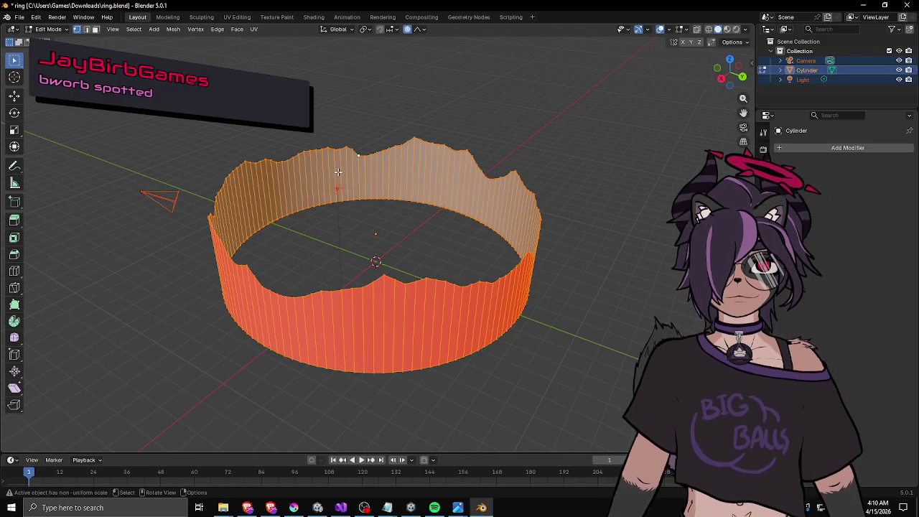
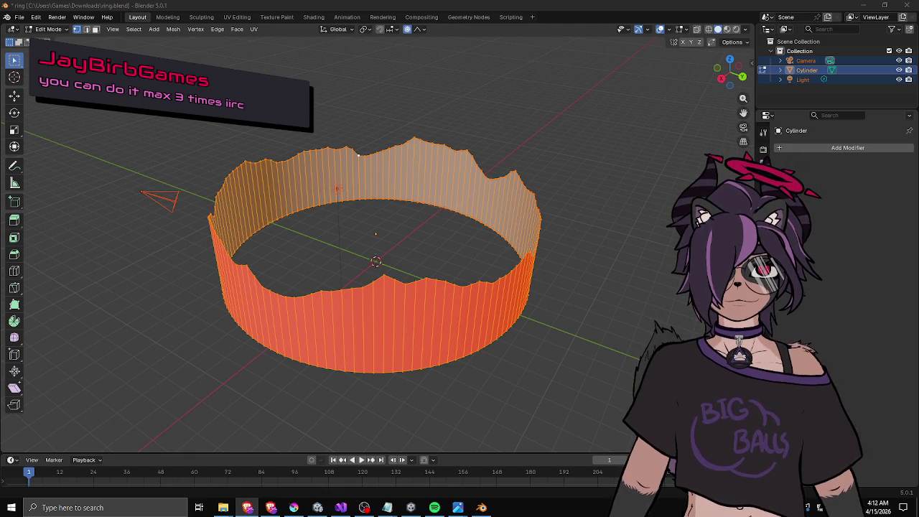
Deselect the Camera and Light so only the ring mesh stays selected, and open the File menu.
drag(462, 263, 472, 250)
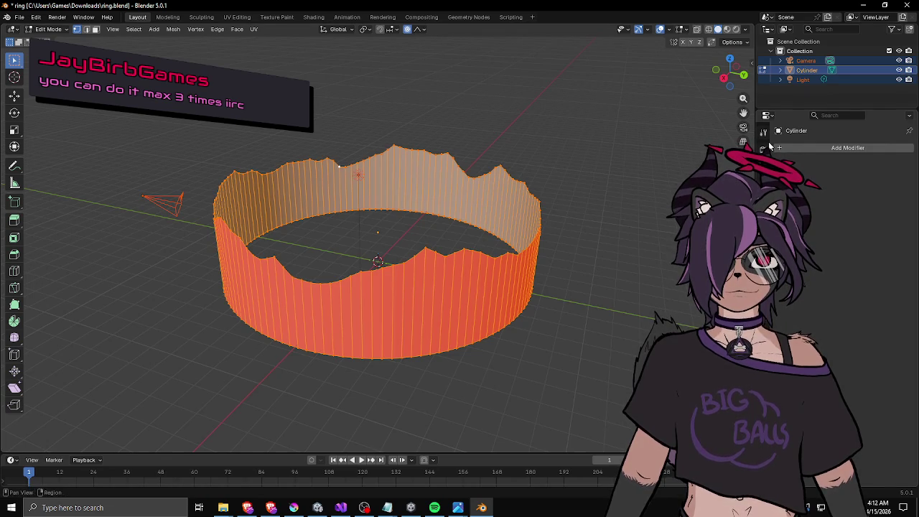
click(798, 89)
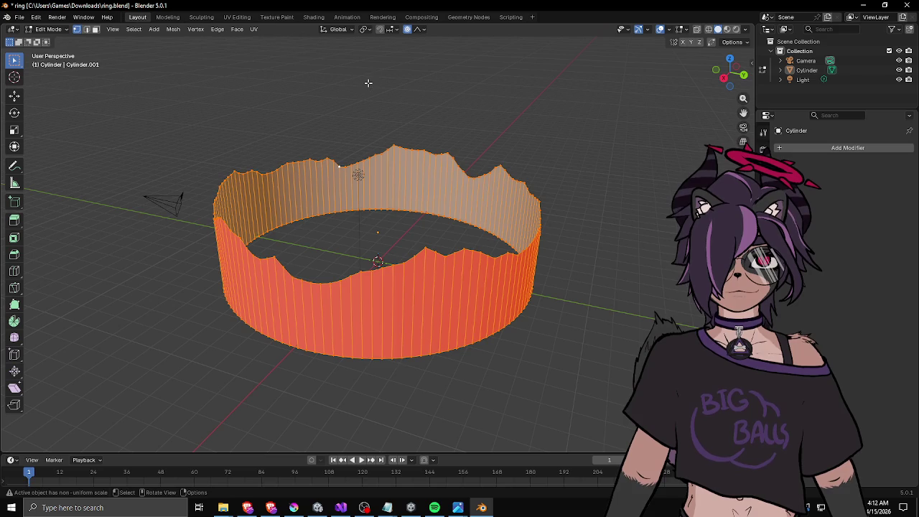
click(19, 17)
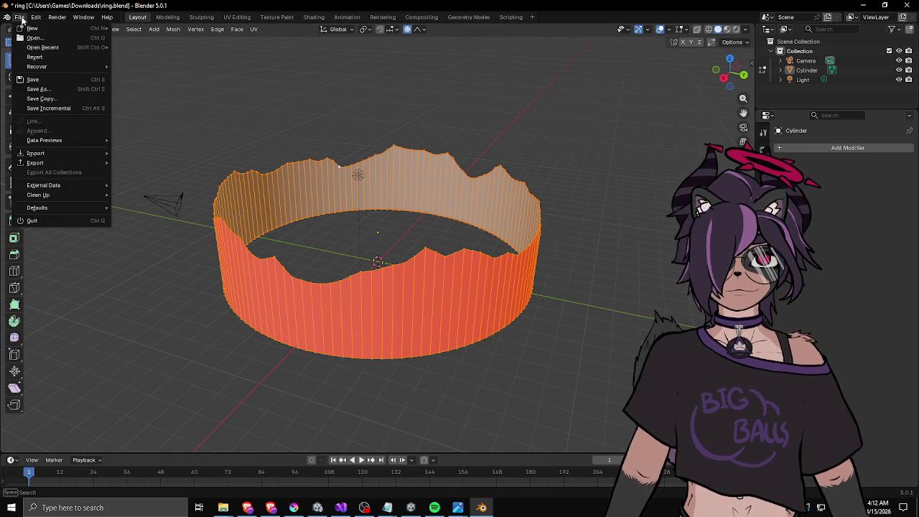
Browse the Import and Export format lists, cancel both without exporting, and switch to Unity.
mouse_move(33, 153)
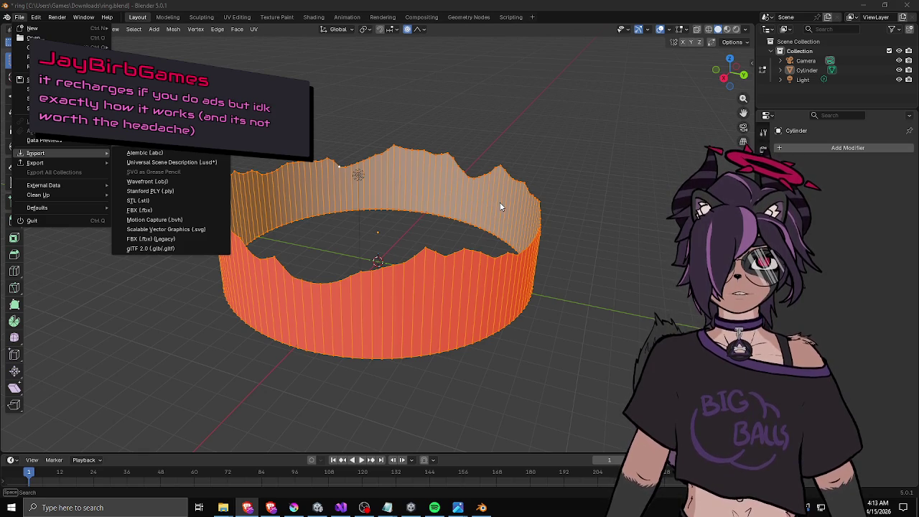
click(391, 78)
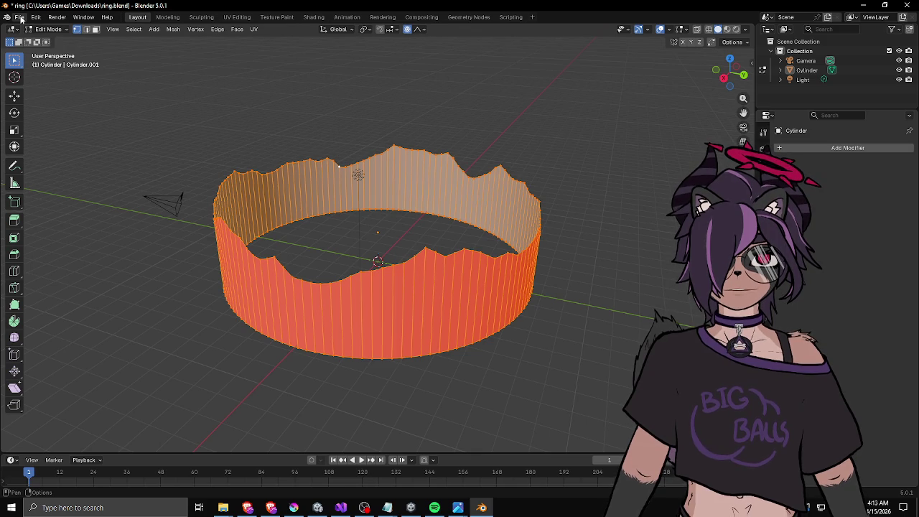
click(20, 18)
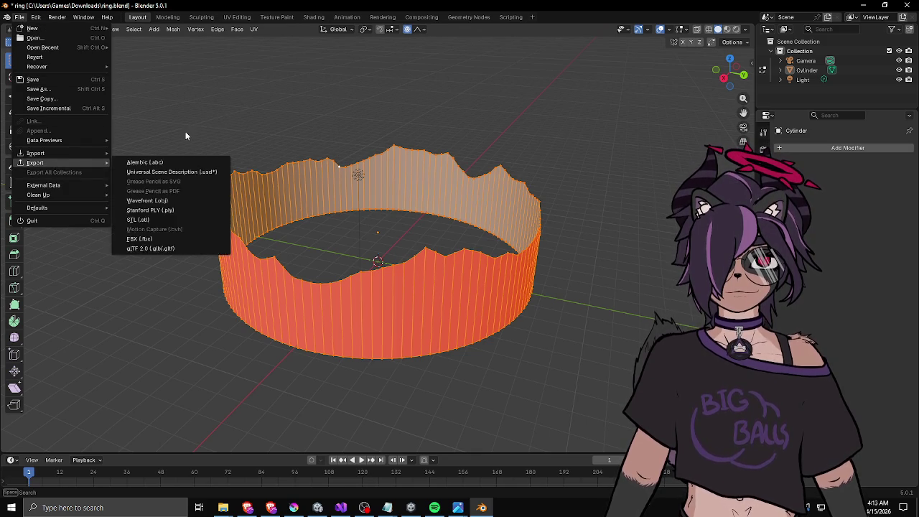
click(18, 20)
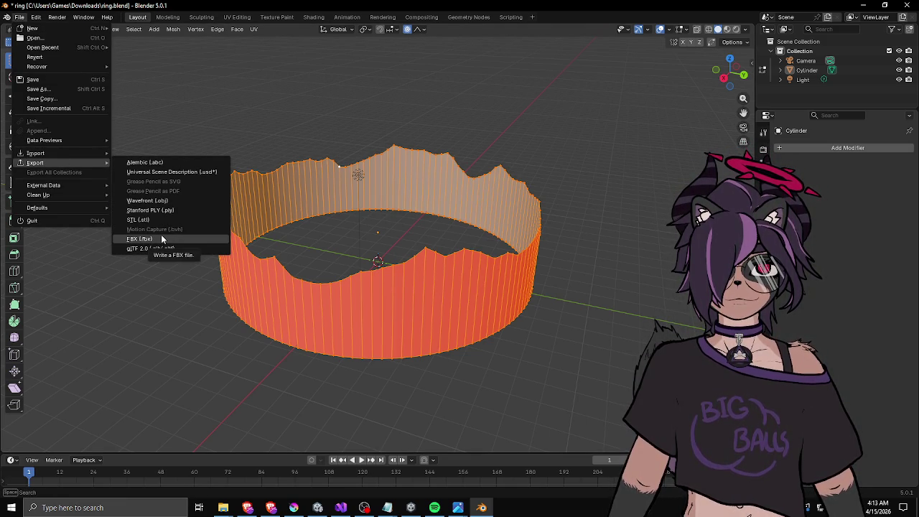
key(Escape)
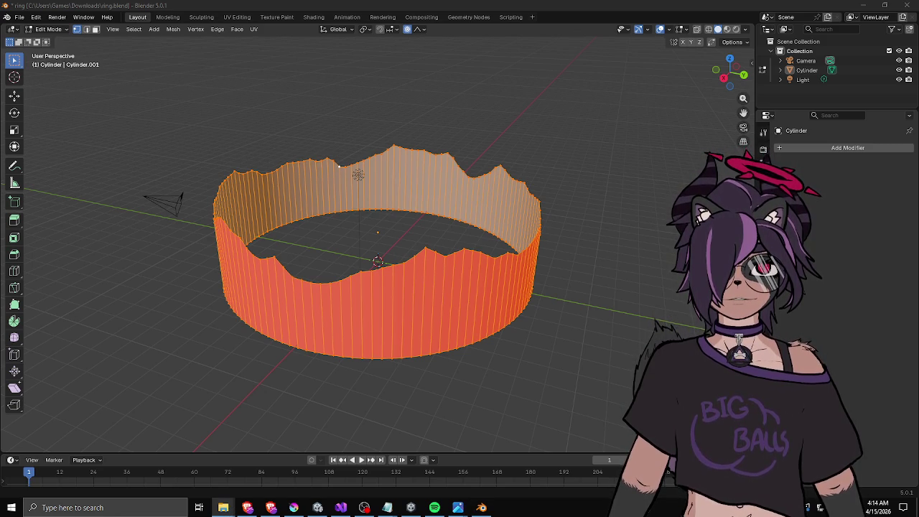
key(alt+Tab)
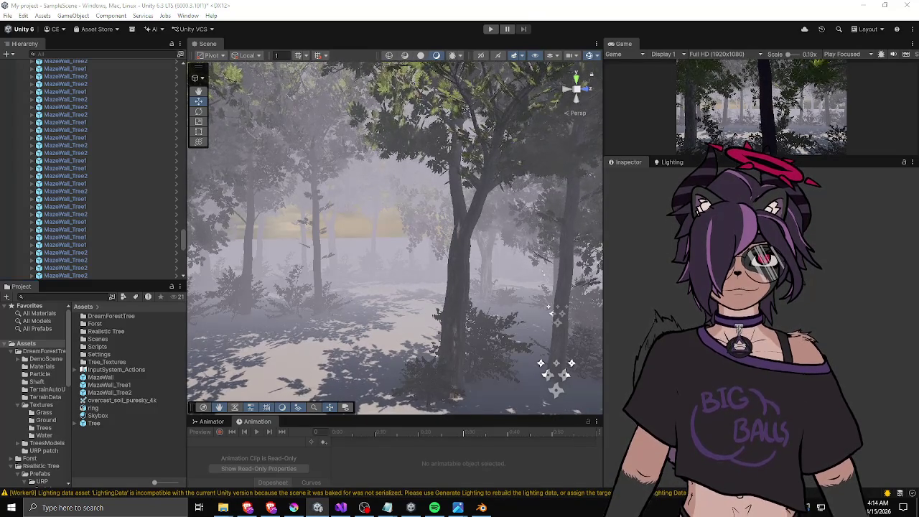
View the ring asset's import settings in a widened Inspector, then return to Blender.
key(super+d)
key(super+d)
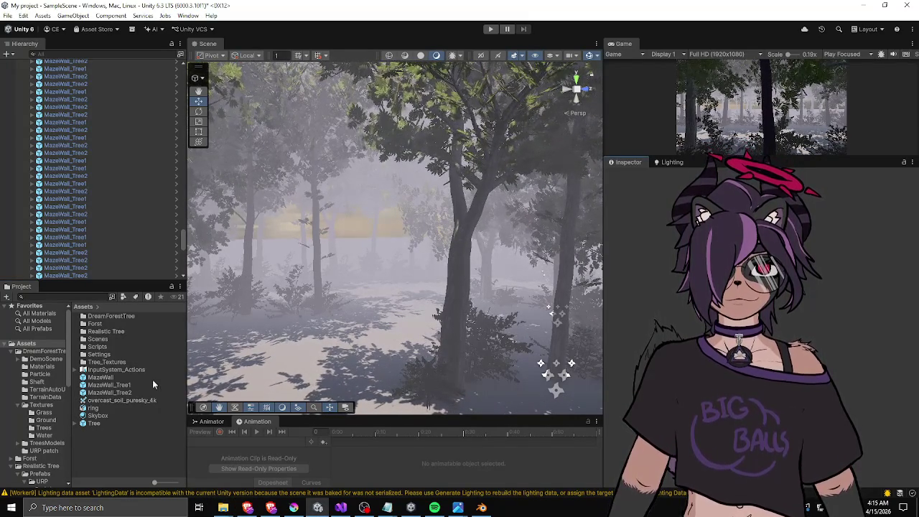
click(93, 408)
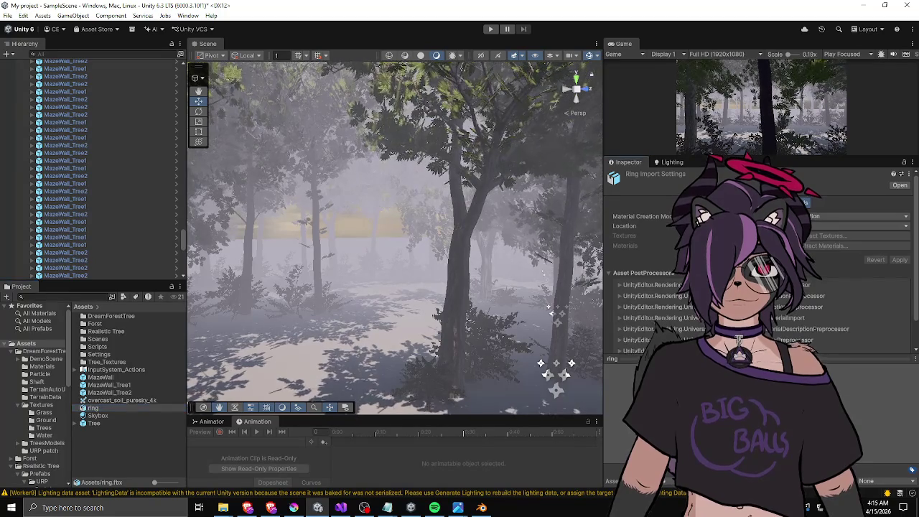
mouse_move(603, 276)
mouse_down()
mouse_move(550, 274)
mouse_move(608, 273)
mouse_up()
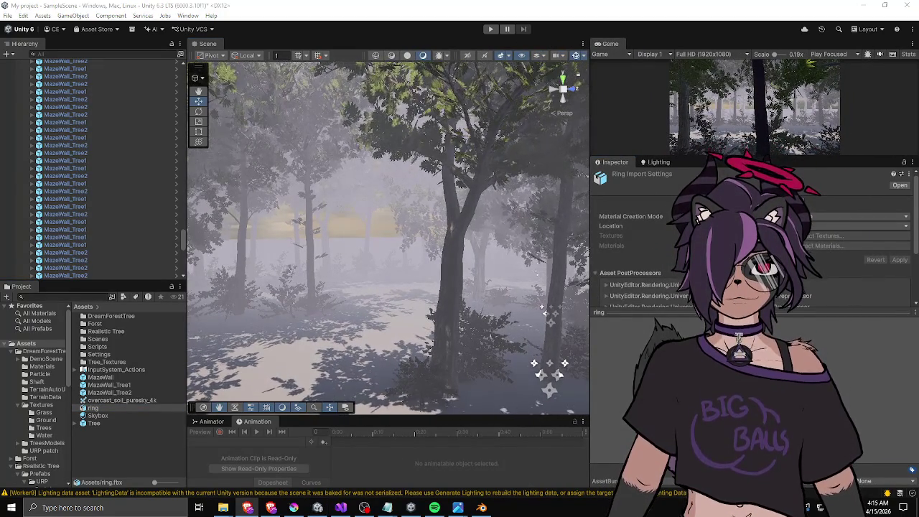
key(alt+Tab)
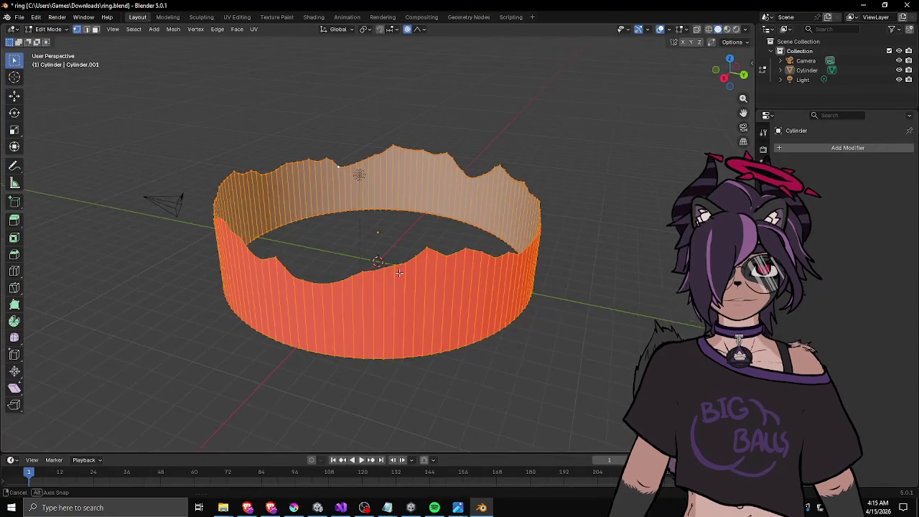
Deselect the ring mesh, leave Edit Mode for Object Mode, and select the ring object.
mouse_move(394, 290)
mouse_down()
mouse_move(404, 213)
mouse_move(349, 242)
mouse_up()
key(alt+a)
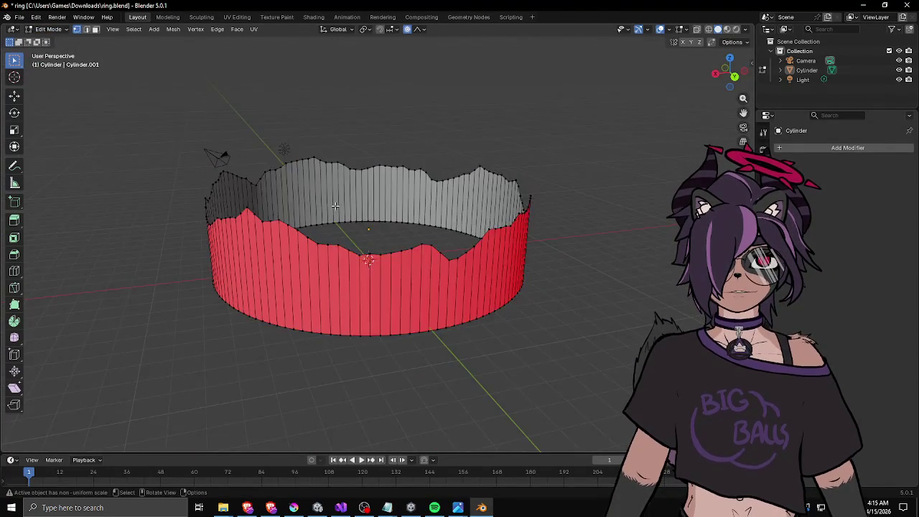
mouse_move(486, 248)
mouse_down()
mouse_move(406, 214)
mouse_move(359, 180)
mouse_up()
key(Tab)
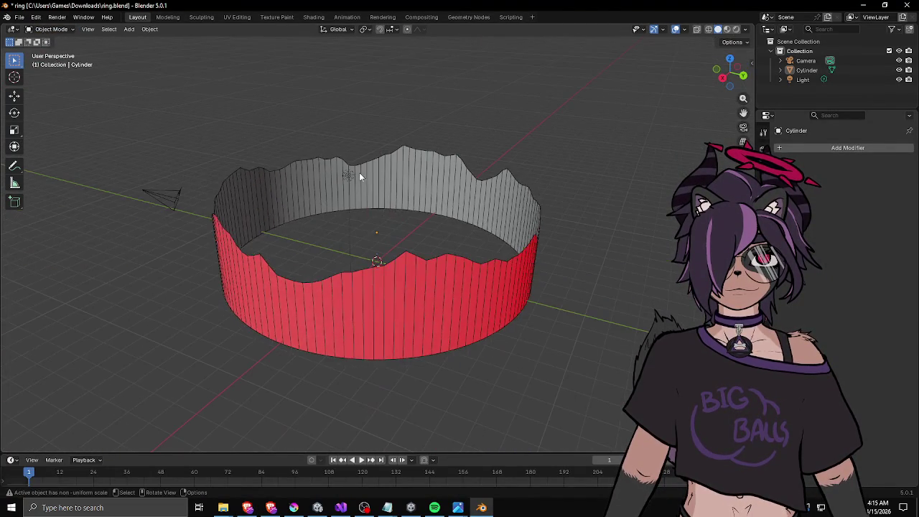
click(372, 179)
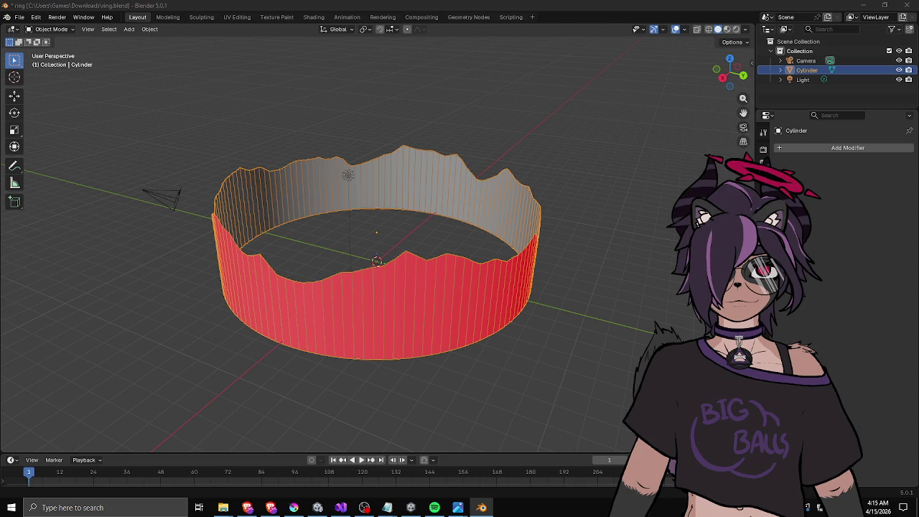
Dismiss the 3D Viewer model loading error, close the viewer, and reselect the ring in Blender.
key(alt+Tab)
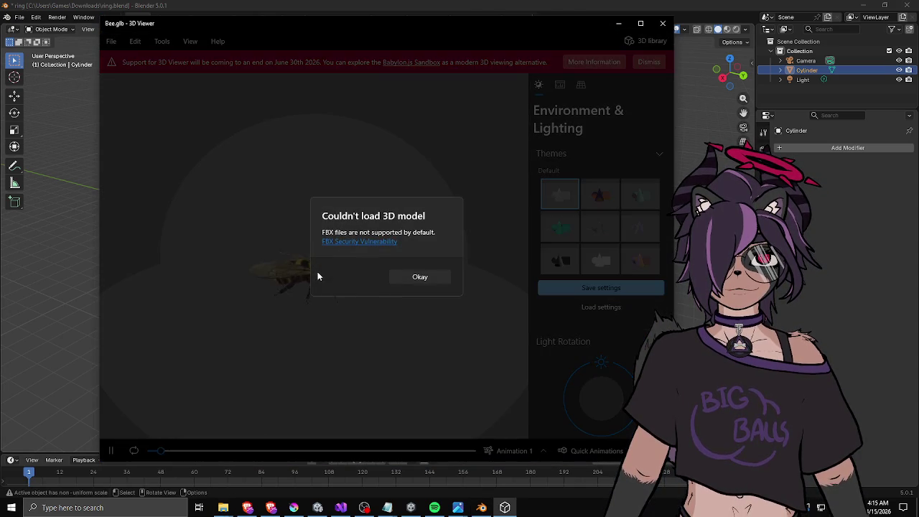
click(408, 277)
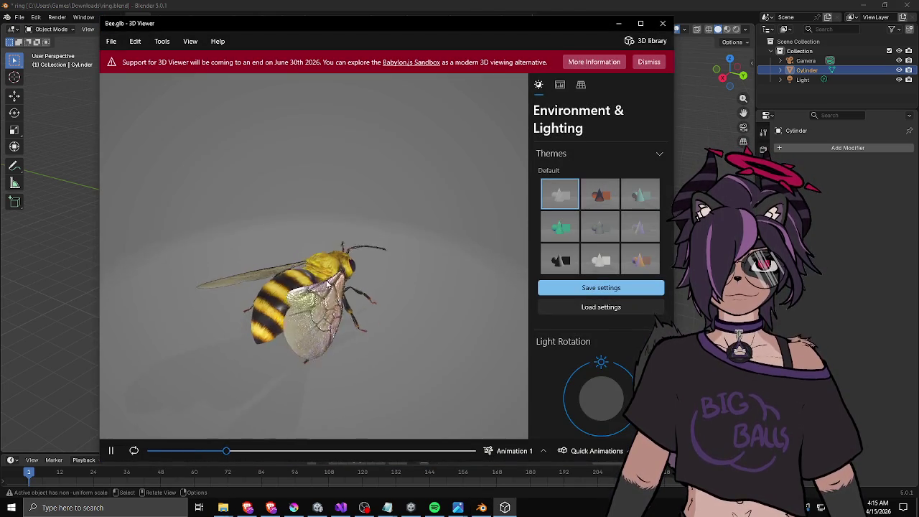
click(663, 24)
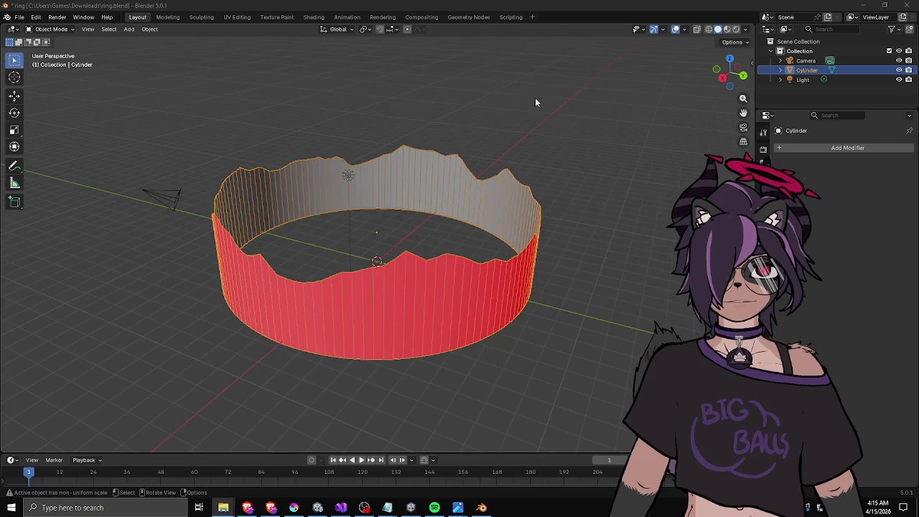
click(351, 226)
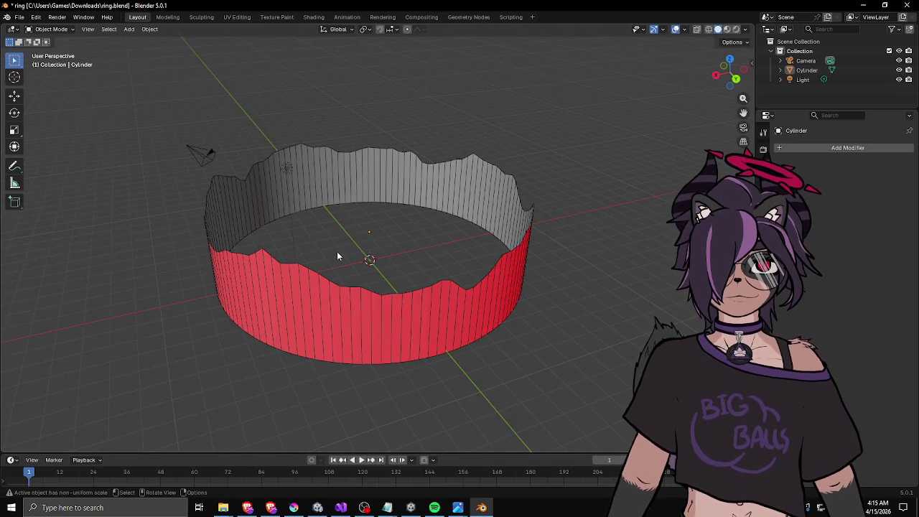
click(340, 188)
Inspect the ring from top and side views in solid shading, reselect it, and open the File menu.
mouse_move(355, 252)
mouse_down()
mouse_move(443, 295)
mouse_move(459, 216)
mouse_up()
mouse_move(560, 150)
mouse_down()
mouse_move(342, 216)
mouse_move(346, 105)
mouse_move(280, 102)
mouse_move(303, 162)
mouse_up()
key(z)
click(314, 172)
mouse_move(358, 164)
mouse_down()
mouse_move(383, 188)
mouse_move(355, 197)
mouse_move(333, 151)
mouse_move(337, 187)
mouse_move(409, 194)
mouse_up()
scroll(416, 186, down, 2)
scroll(405, 193, up, 5)
scroll(388, 179, down, 4)
click(231, 114)
click(310, 170)
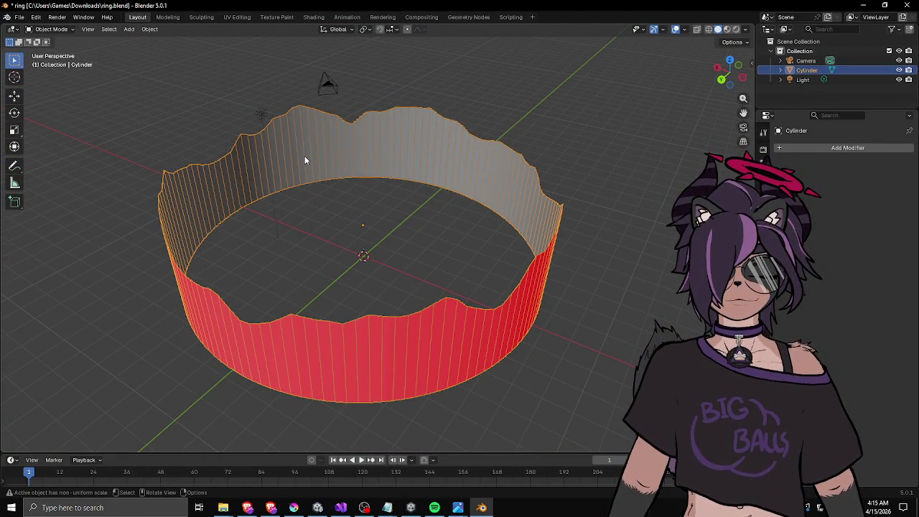
click(19, 16)
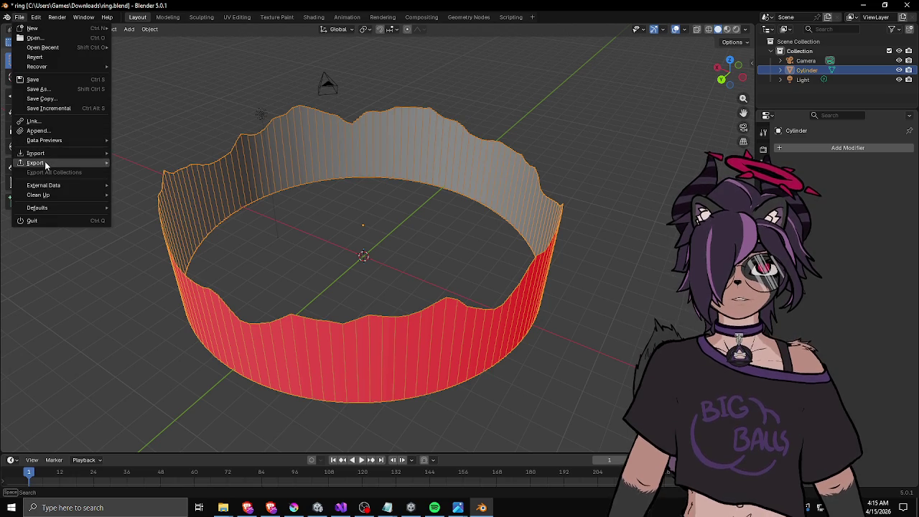
Export the ring as an FBX file, then dismiss the 3D Viewer loading error and close it.
mouse_move(48, 164)
click(162, 241)
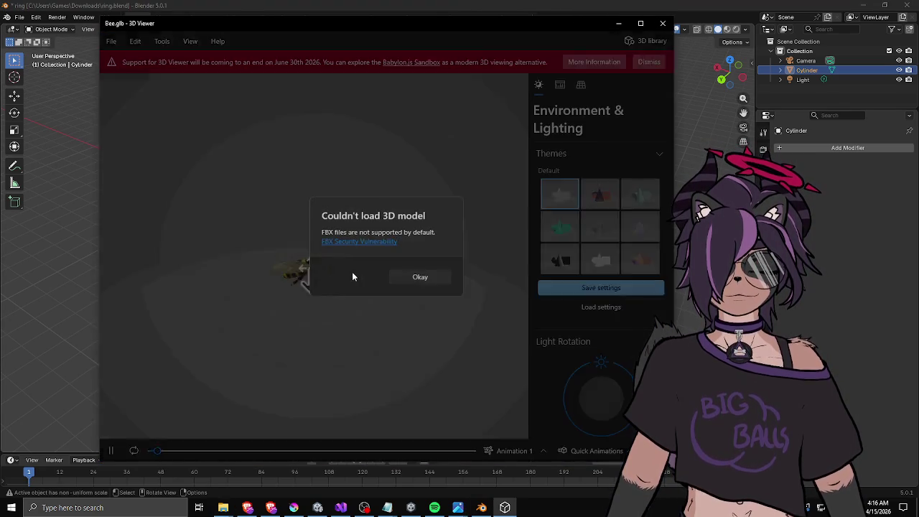
click(414, 282)
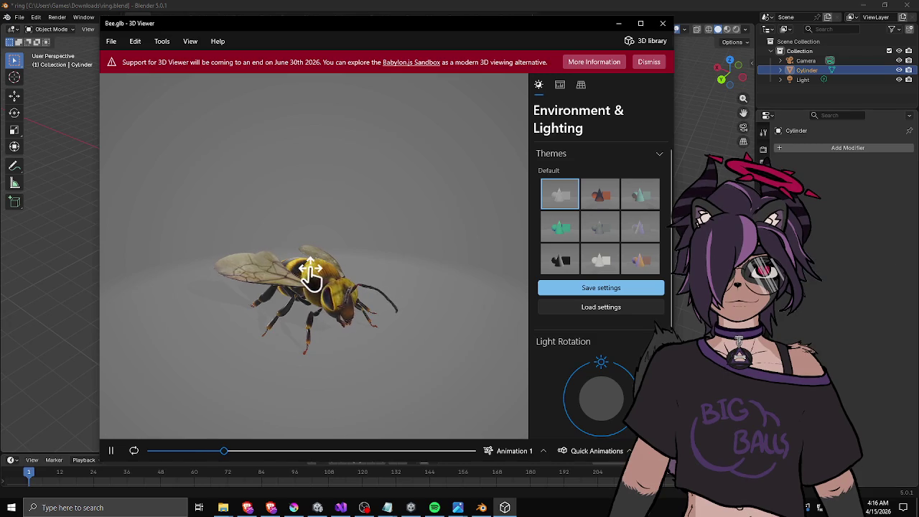
click(662, 23)
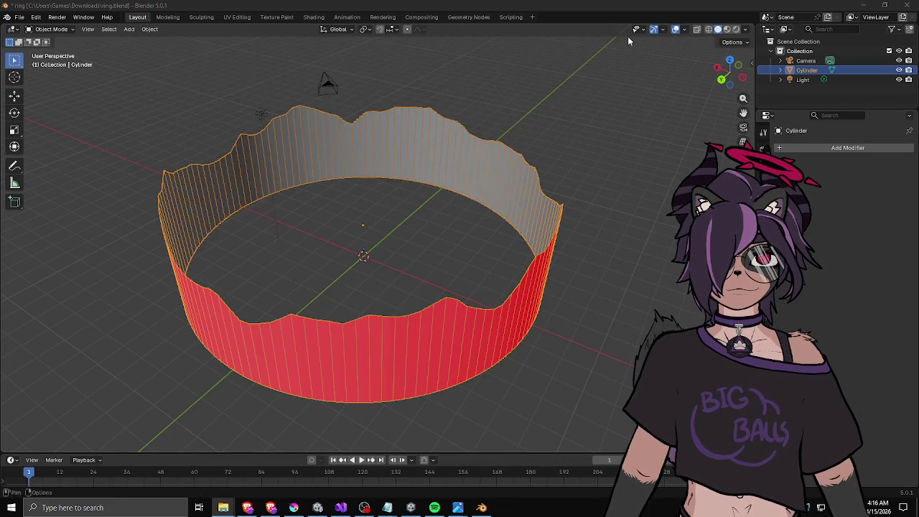
Save the Blender file and export the selected ring again as ring.obj.
click(401, 200)
click(390, 161)
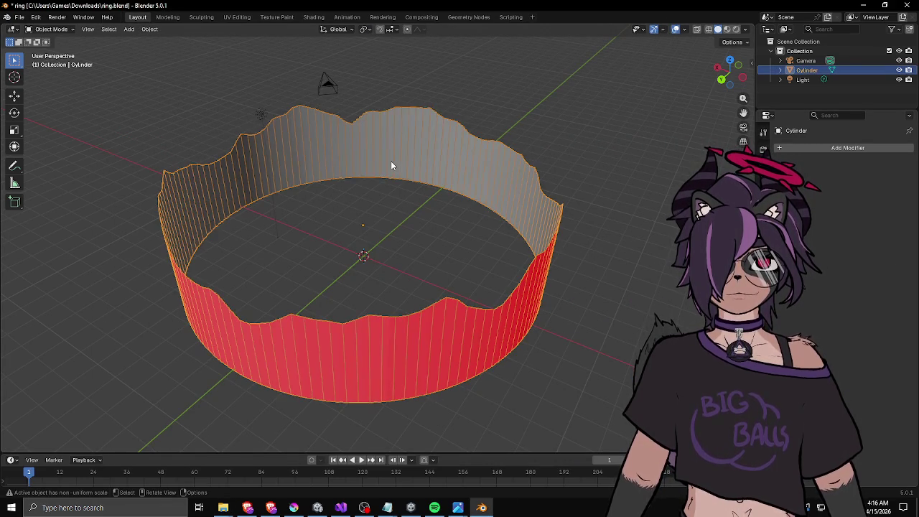
click(229, 104)
key(ctrl+s)
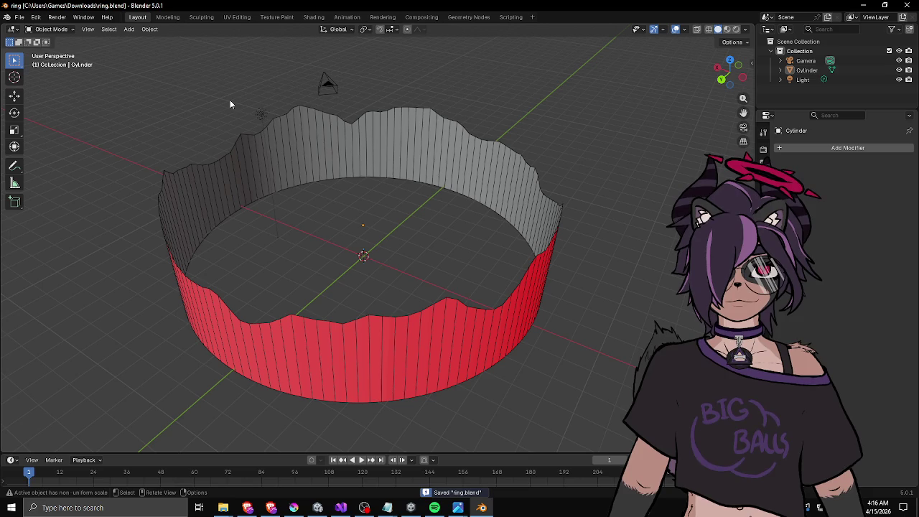
click(258, 149)
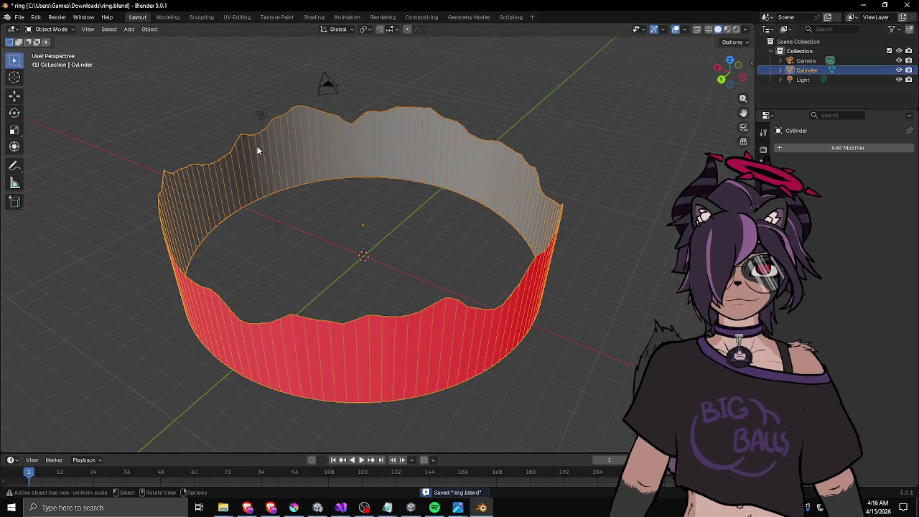
click(20, 18)
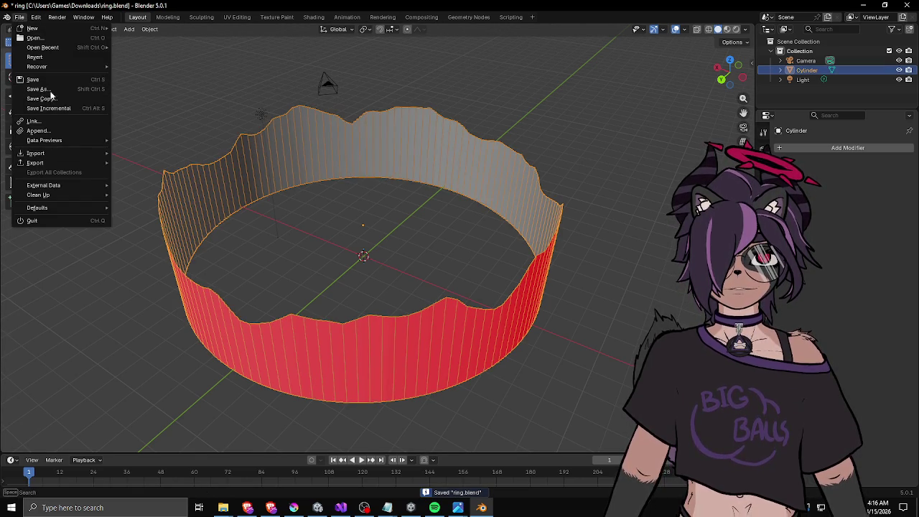
mouse_move(45, 165)
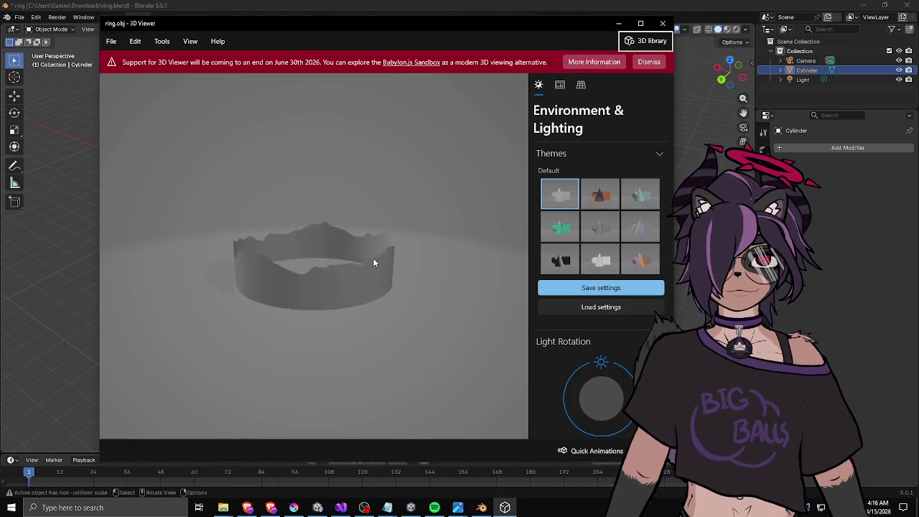
Orbit the exported ring.obj in the 3D preview to check it, then close the preview.
mouse_move(373, 258)
mouse_down()
mouse_move(367, 308)
mouse_move(296, 286)
mouse_up()
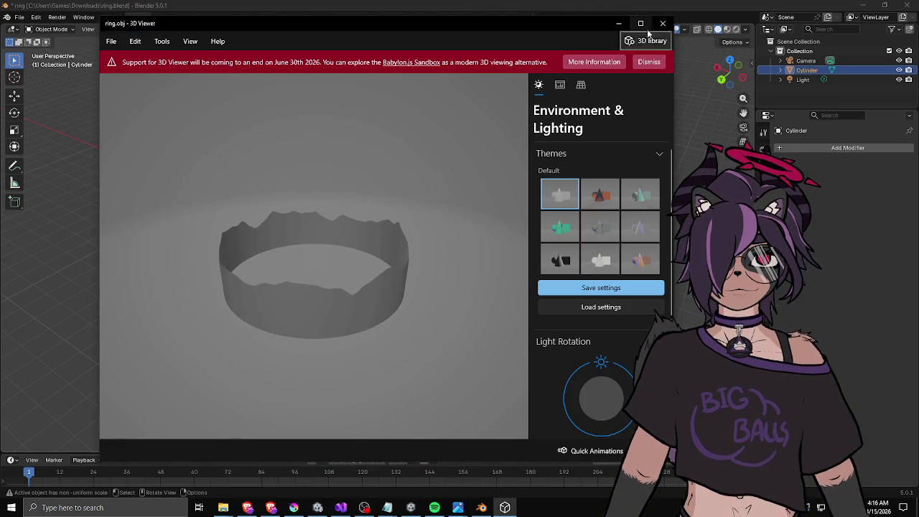
click(660, 15)
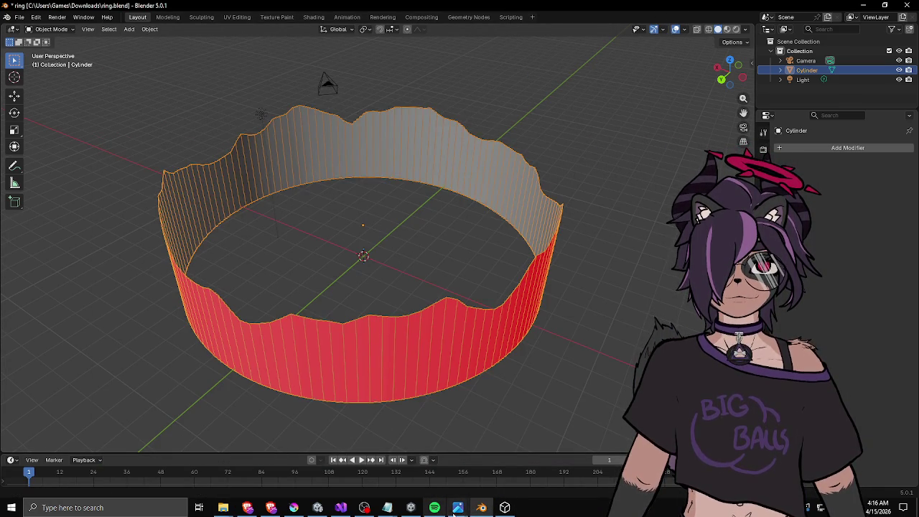
click(504, 508)
click(662, 22)
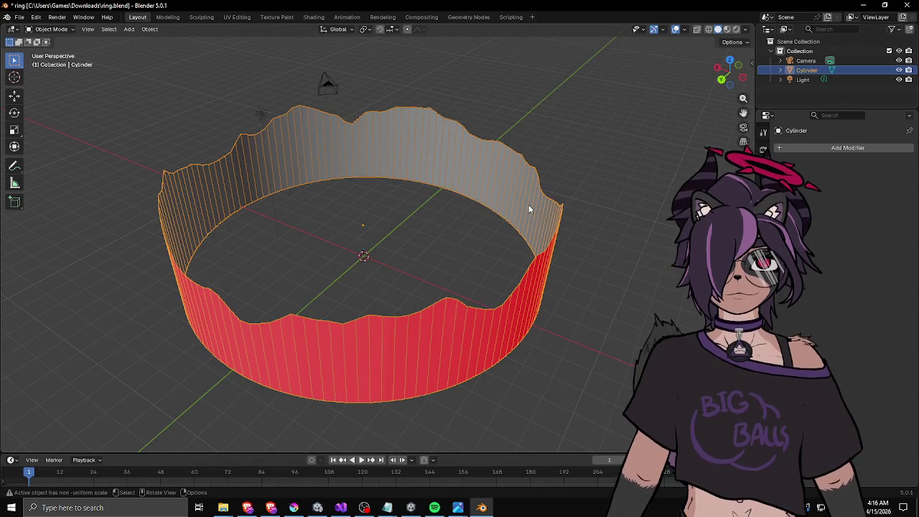
click(411, 507)
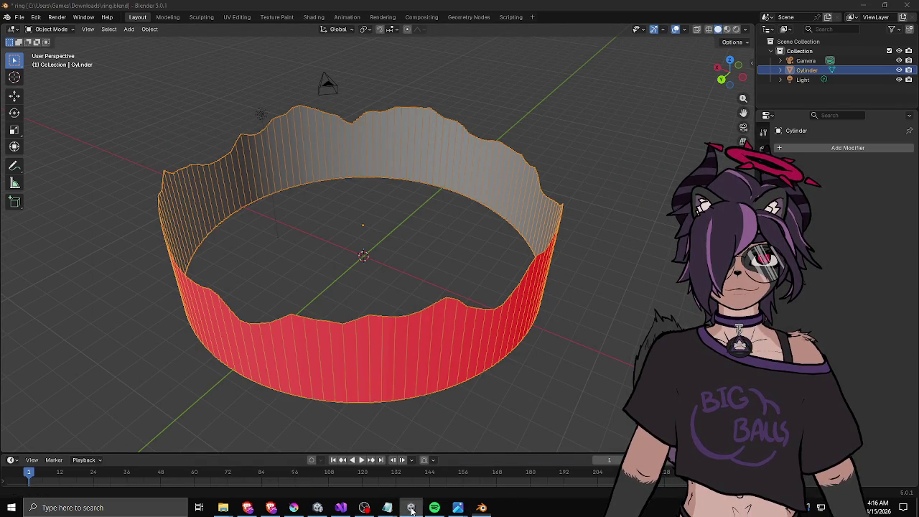
In Unity, collapse the Maze group and drag the ring.obj asset into the scene.
click(318, 507)
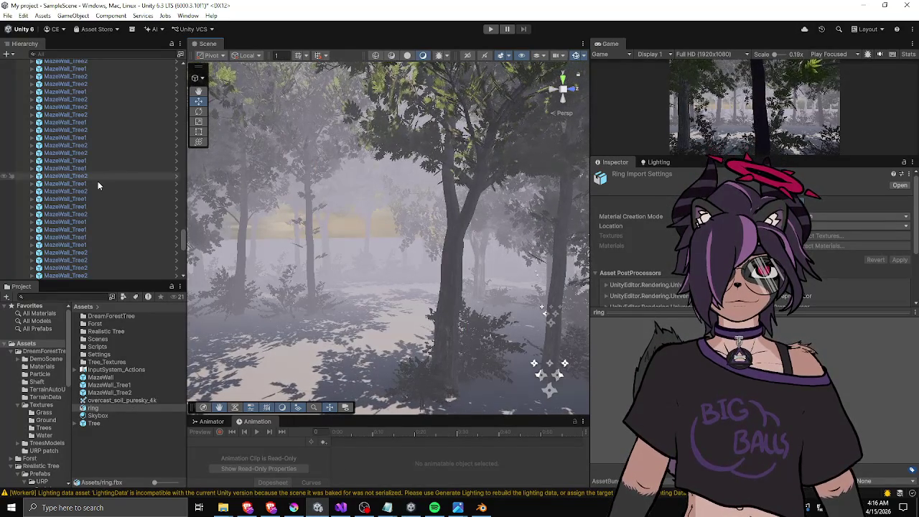
scroll(100, 172, up, 10)
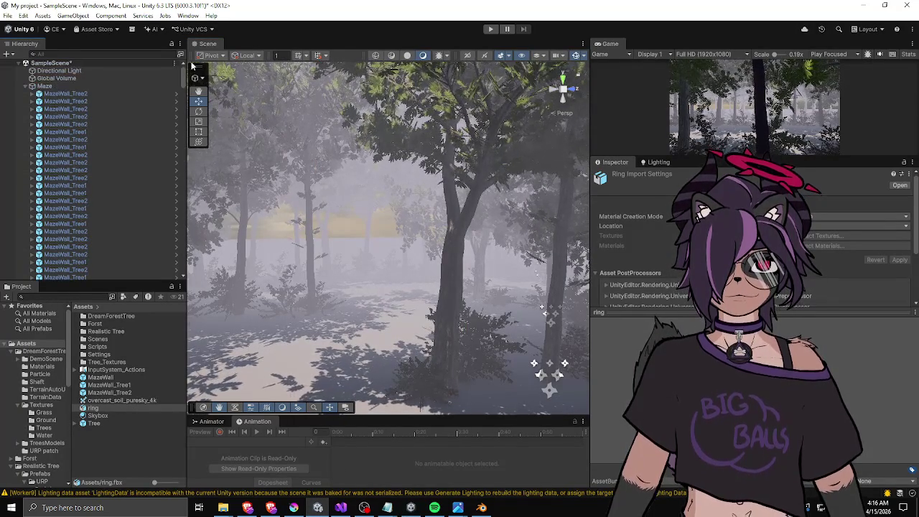
click(25, 86)
click(25, 86)
click(25, 87)
click(42, 116)
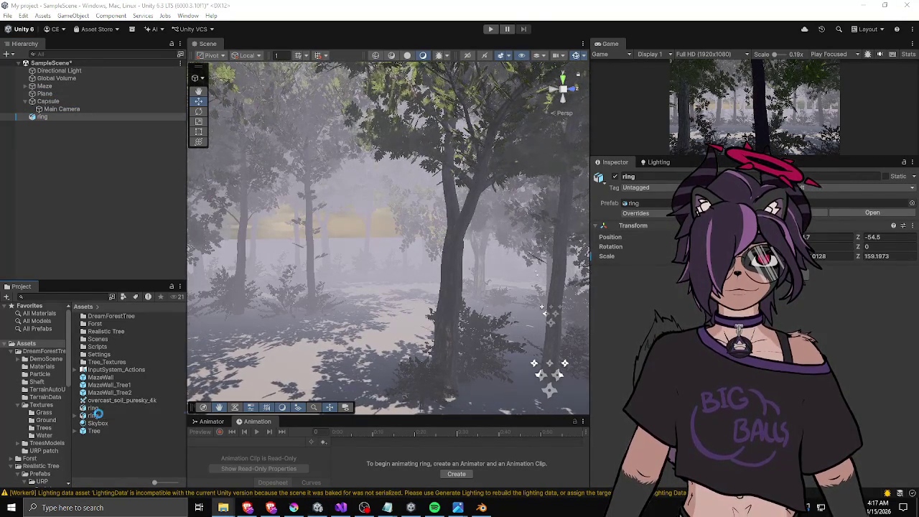
click(94, 414)
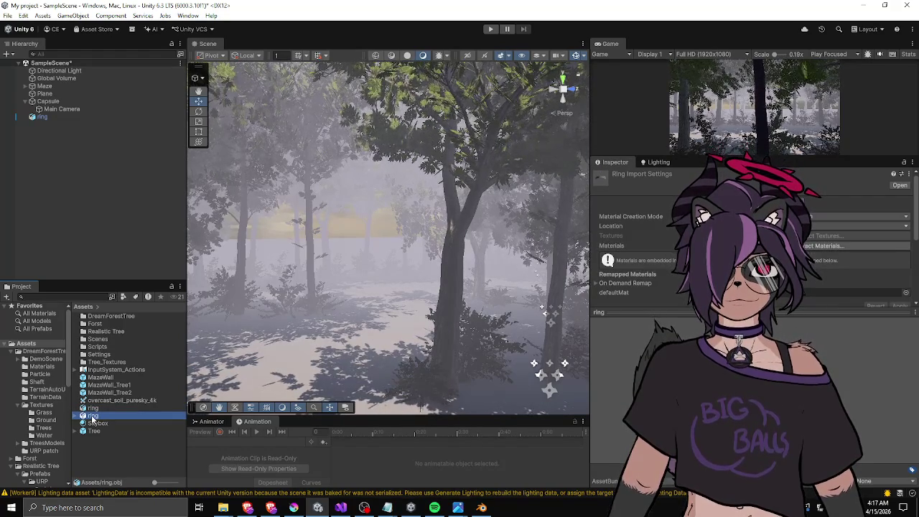
drag(91, 422, 127, 162)
Frame ring (1), zero its X and Z position, and scale its Z up to 15.19.
key(f)
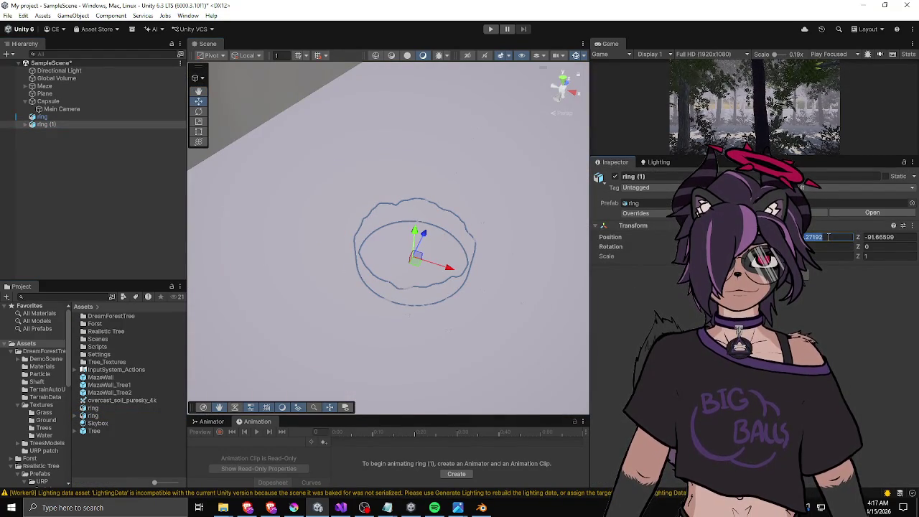
key(BackSpace)
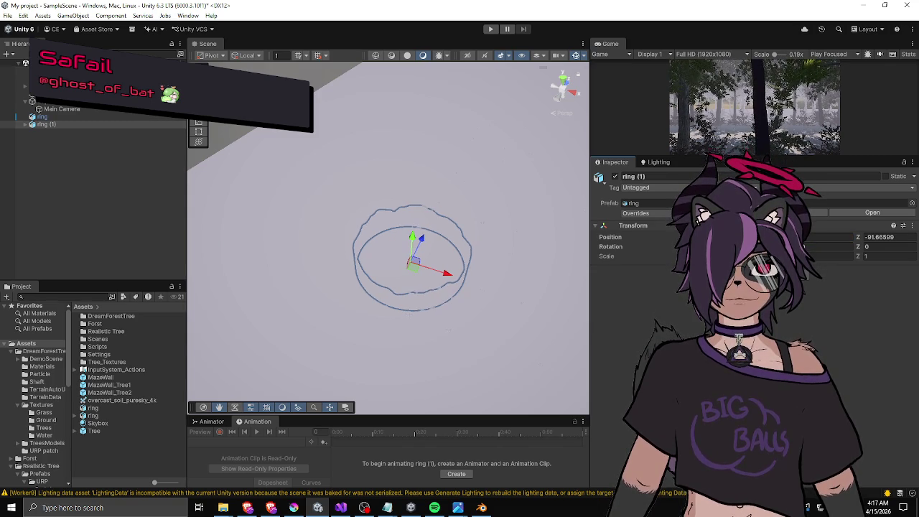
key(Tab)
text(0f)
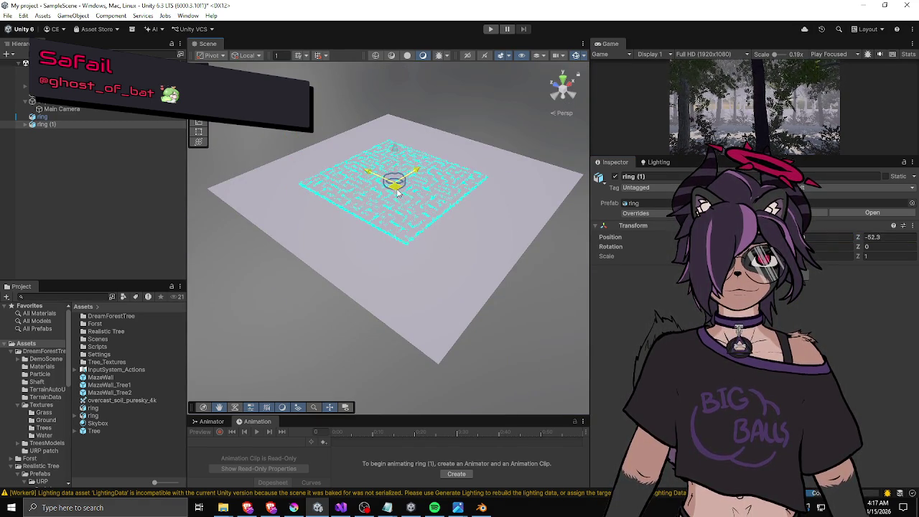
drag(397, 192, 380, 294)
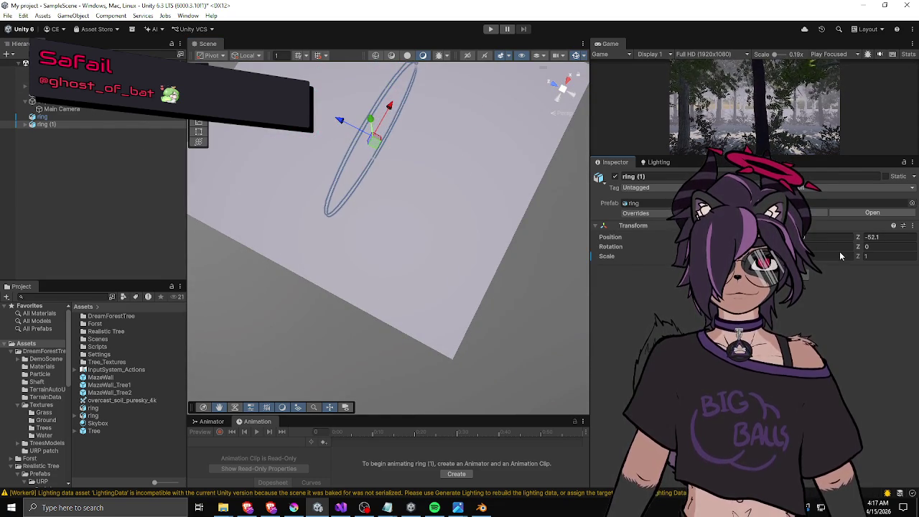
mouse_move(857, 255)
mouse_down()
mouse_move(33, 253)
mouse_move(51, 252)
mouse_up()
Lower ring (1) along Y and raise its Z scale to 18.99, checking views from the forest.
mouse_move(420, 212)
mouse_down()
mouse_move(445, 187)
mouse_move(416, 61)
mouse_move(366, 176)
mouse_move(369, 214)
mouse_move(411, 234)
mouse_move(264, 234)
mouse_move(205, 185)
mouse_move(214, 202)
mouse_move(250, 214)
mouse_up()
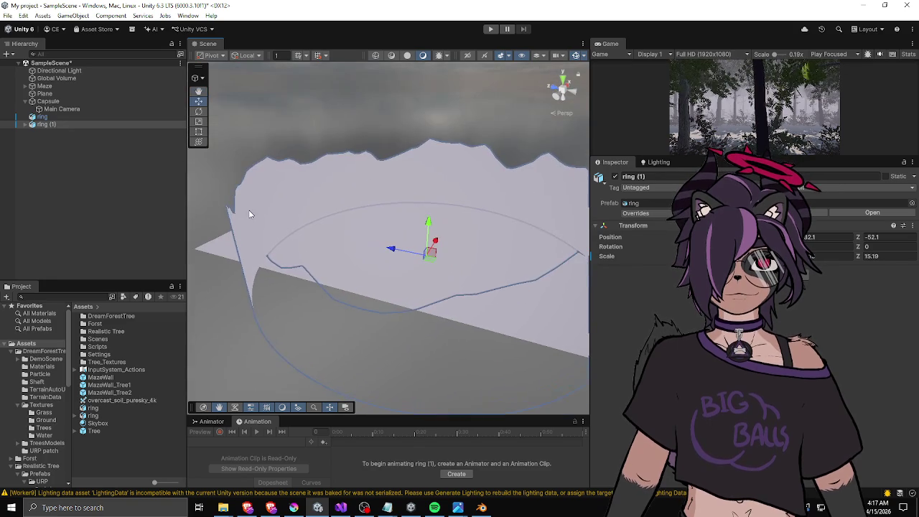
mouse_move(428, 225)
mouse_down()
mouse_move(426, 242)
mouse_move(416, 237)
mouse_move(443, 256)
mouse_move(419, 118)
mouse_move(445, 155)
mouse_move(443, 199)
mouse_up()
mouse_move(153, 198)
mouse_down()
mouse_move(143, 166)
mouse_move(412, 170)
mouse_move(66, 200)
mouse_move(463, 202)
mouse_move(356, 194)
mouse_up()
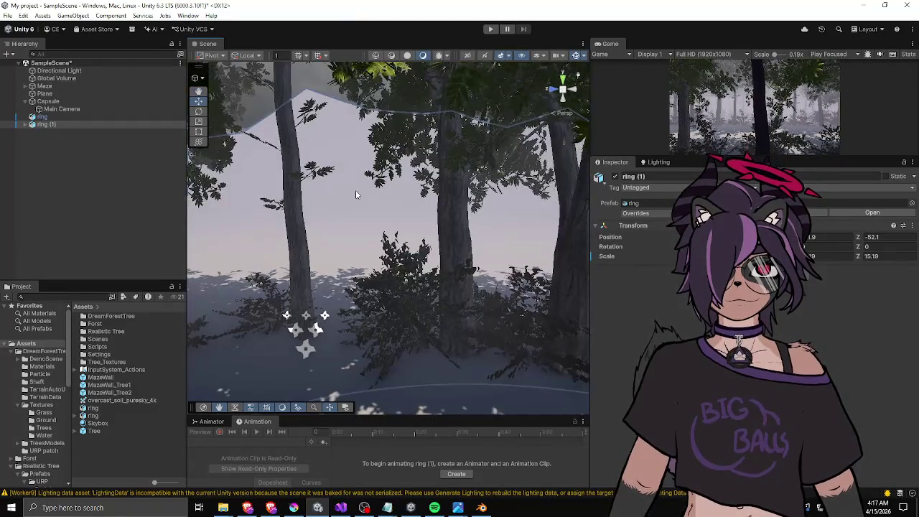
click(313, 79)
mouse_move(313, 79)
mouse_down()
mouse_move(389, 149)
mouse_move(321, 184)
mouse_up()
click(320, 185)
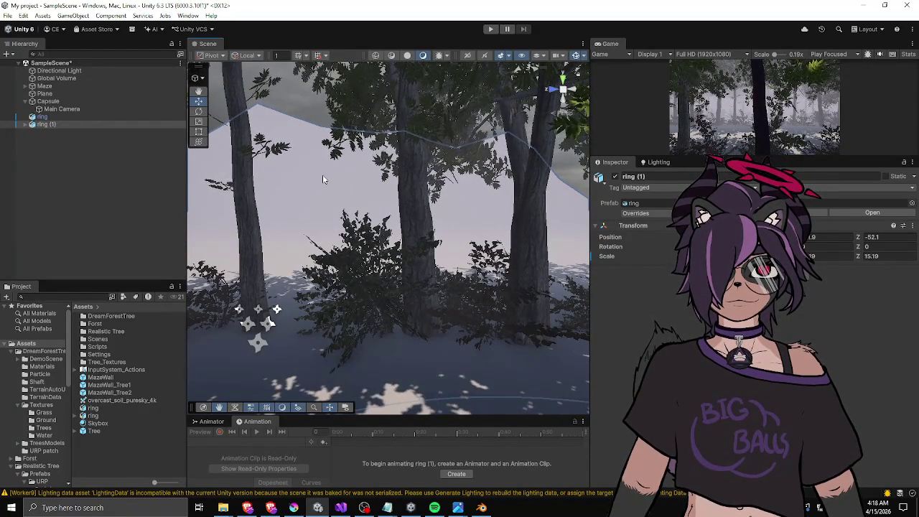
mouse_move(241, 172)
mouse_down()
mouse_move(412, 147)
mouse_move(393, 205)
mouse_move(343, 193)
mouse_move(282, 201)
mouse_up()
click(282, 202)
drag(359, 183, 379, 168)
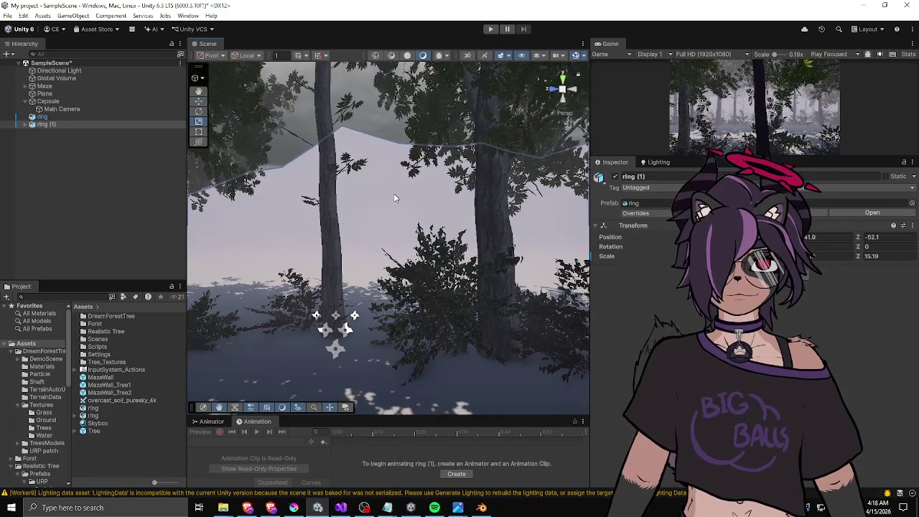
click(290, 225)
click(289, 195)
mouse_move(288, 195)
mouse_down()
mouse_move(310, 179)
mouse_move(503, 173)
mouse_move(790, 215)
mouse_move(52, 246)
mouse_move(205, 234)
mouse_up()
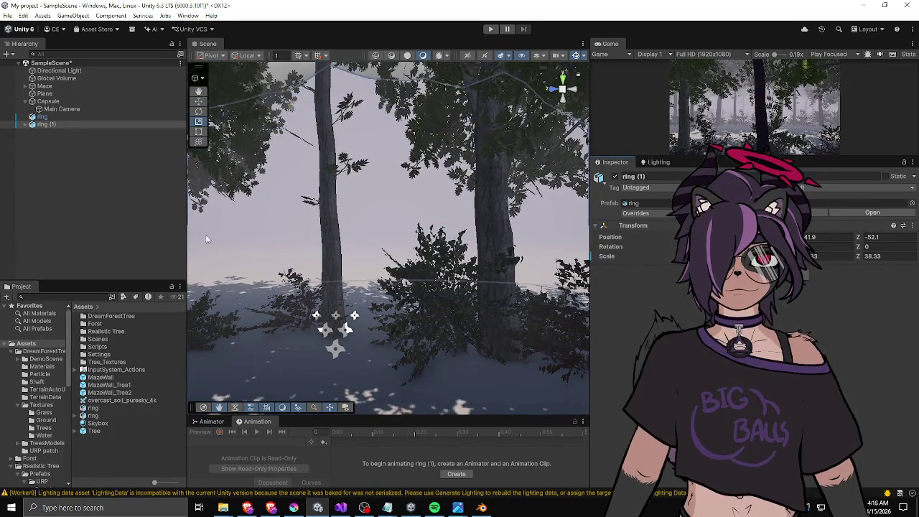
Lower ring (1) to Y 88.3 and fly the view to the snowy ridge behind the trees.
click(382, 220)
key(e)
click(374, 211)
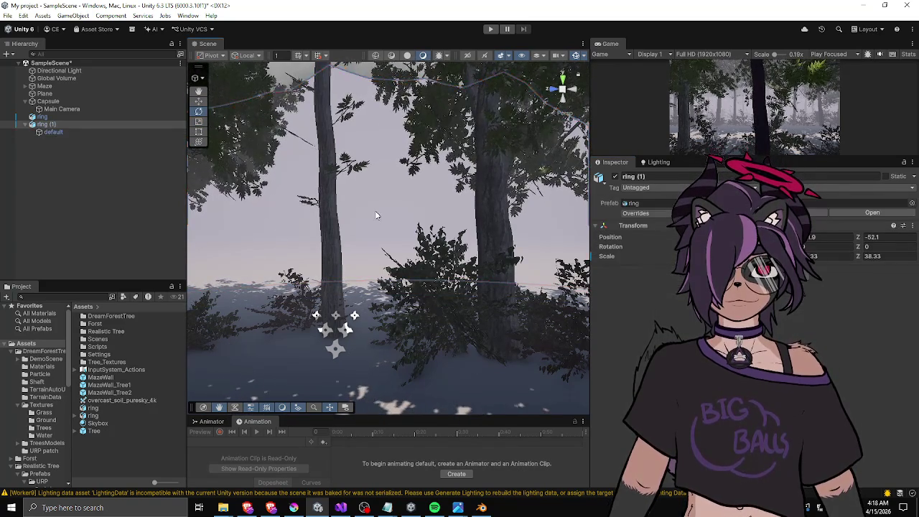
drag(805, 245, 626, 283)
mouse_move(402, 237)
mouse_down()
mouse_move(367, 219)
mouse_move(564, 196)
mouse_move(349, 369)
mouse_move(423, 388)
mouse_up()
drag(458, 213, 453, 211)
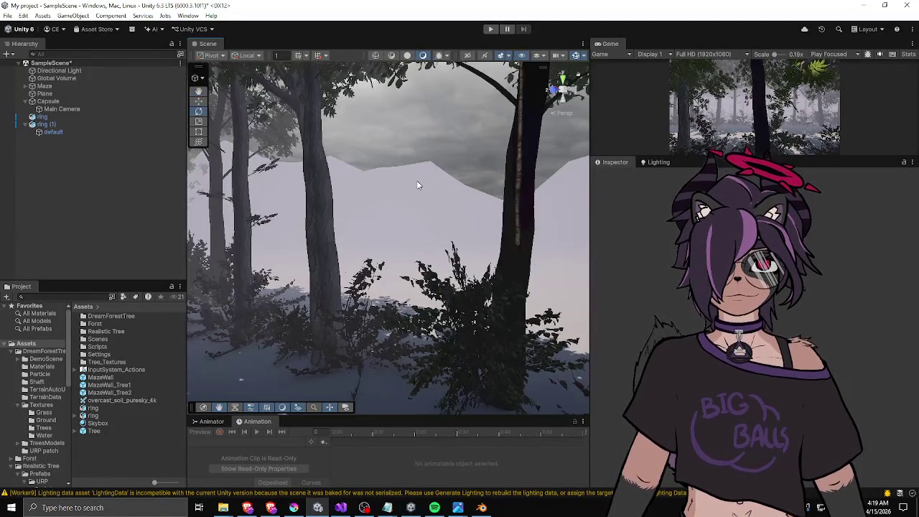
Create a new material named Mountains and drag it onto the ring (1) ridge.
click(416, 180)
right_click(102, 451)
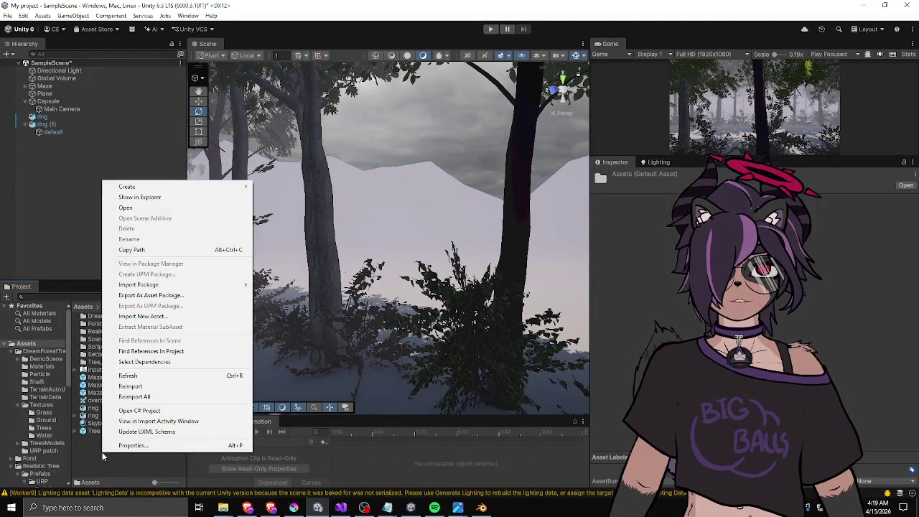
mouse_move(131, 191)
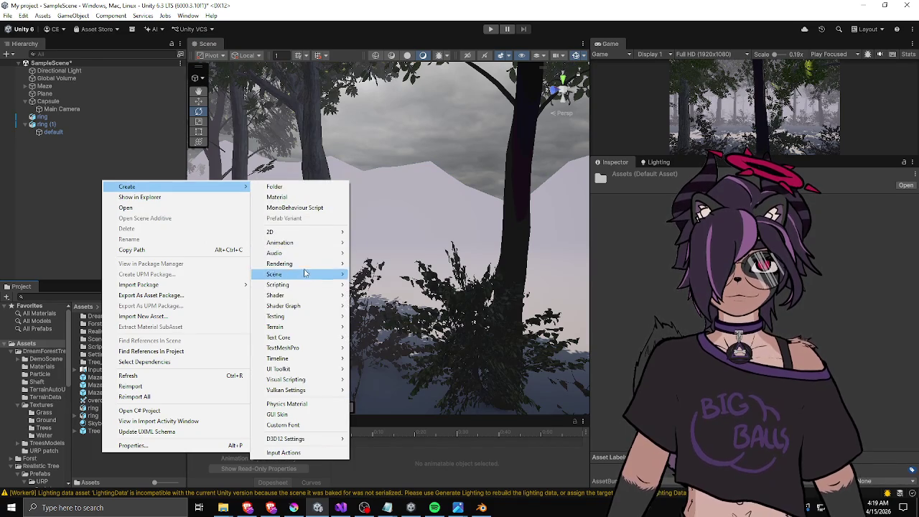
click(298, 199)
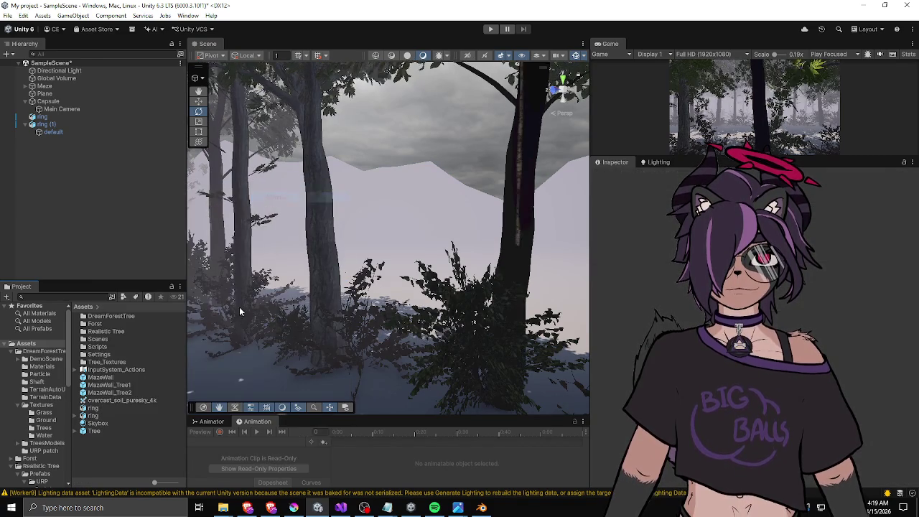
right_click(111, 449)
mouse_move(152, 188)
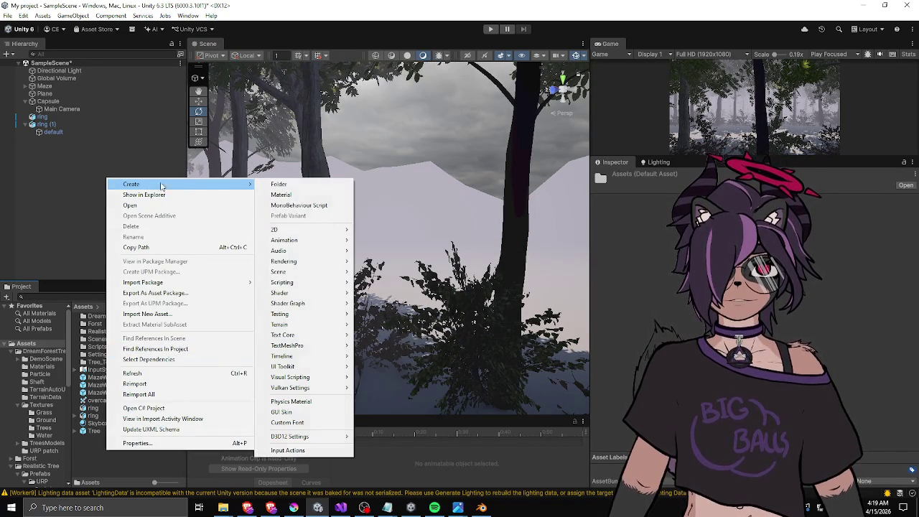
click(320, 196)
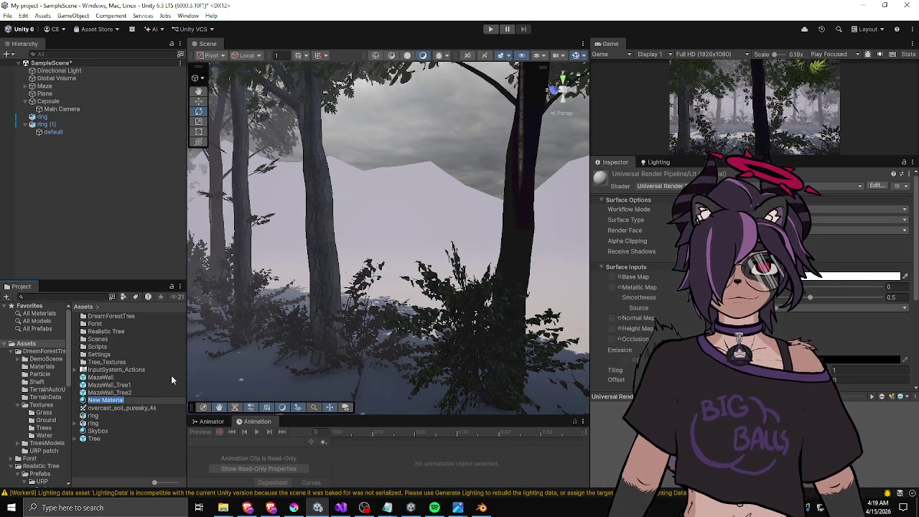
text(Mountains)
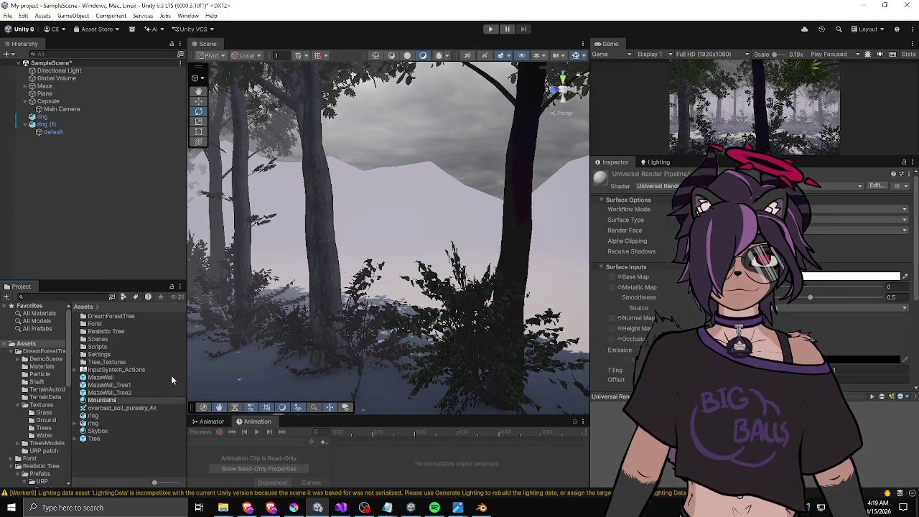
key(Return)
drag(106, 405, 424, 187)
Delete the original ring, apply Mountains to ring (1)'s default mesh, and show the material's settings.
click(77, 118)
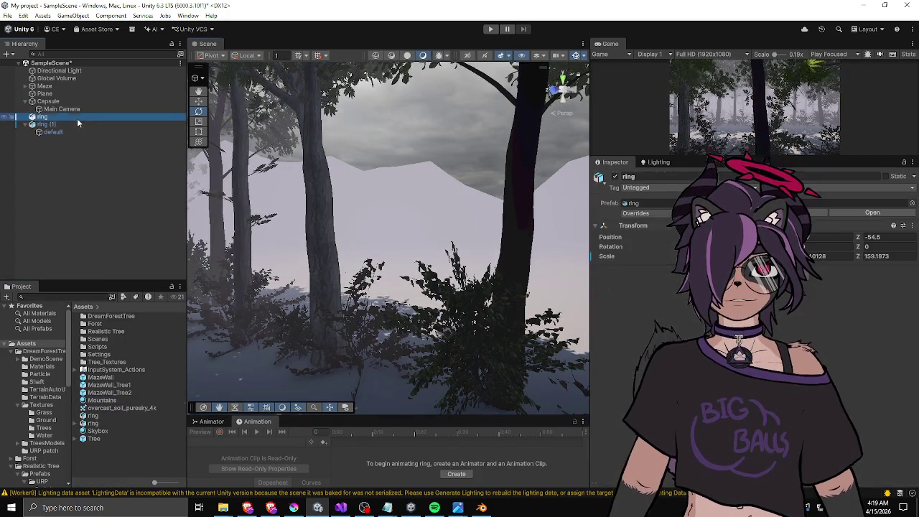
key(Delete)
click(76, 117)
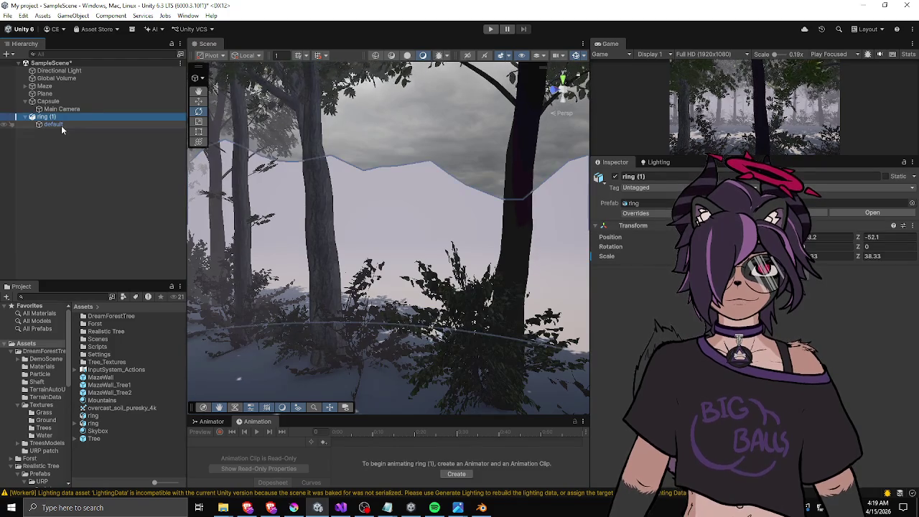
click(59, 124)
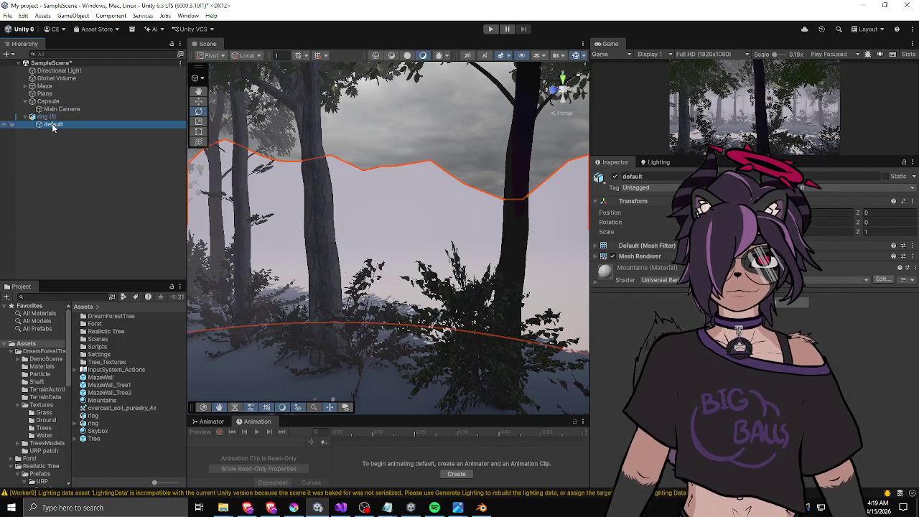
click(49, 116)
click(53, 124)
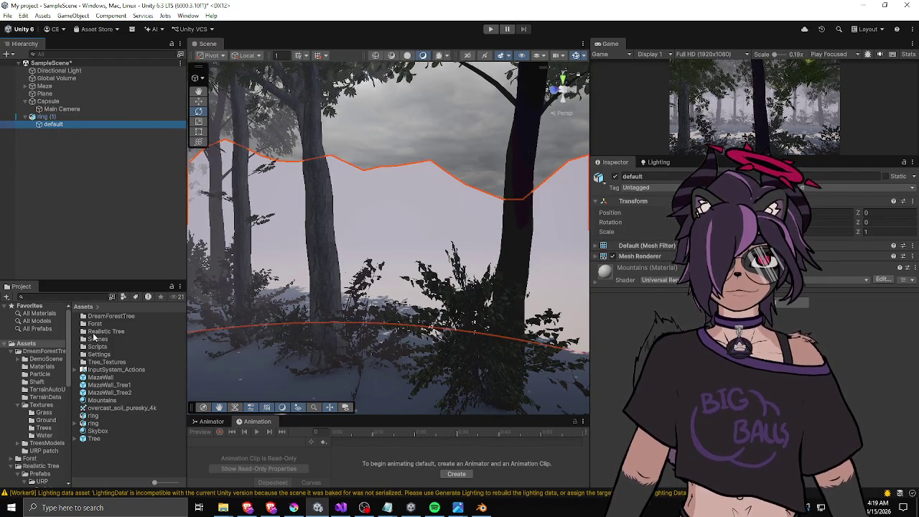
mouse_move(103, 404)
mouse_down()
mouse_move(410, 232)
mouse_move(405, 201)
mouse_up()
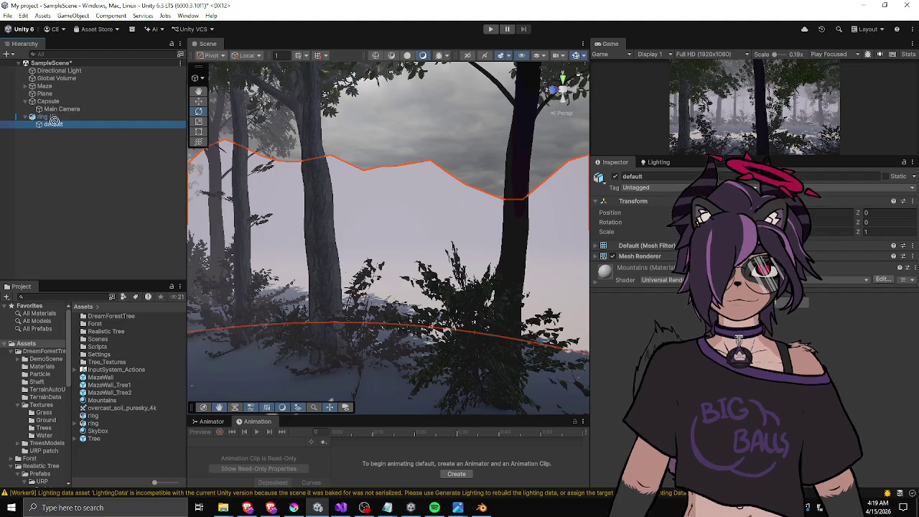
click(102, 400)
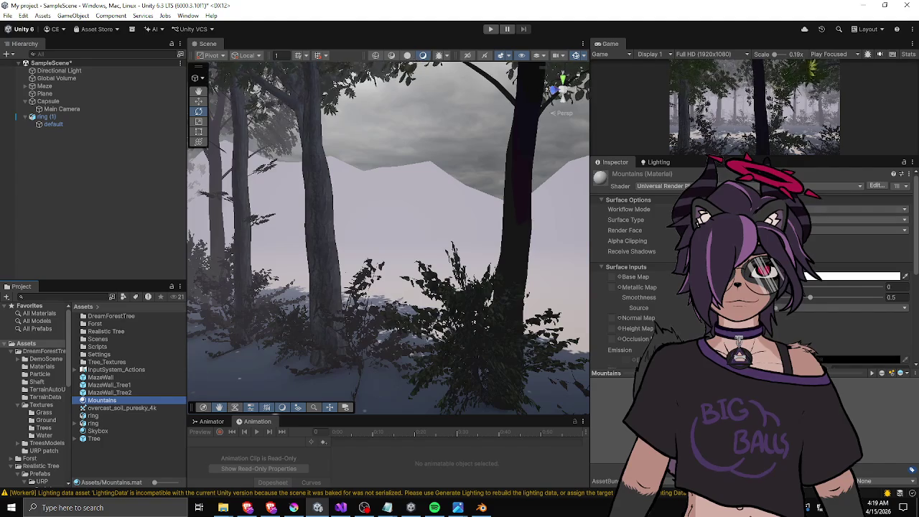
Set the Mountains material's base colour to pure black.
click(629, 208)
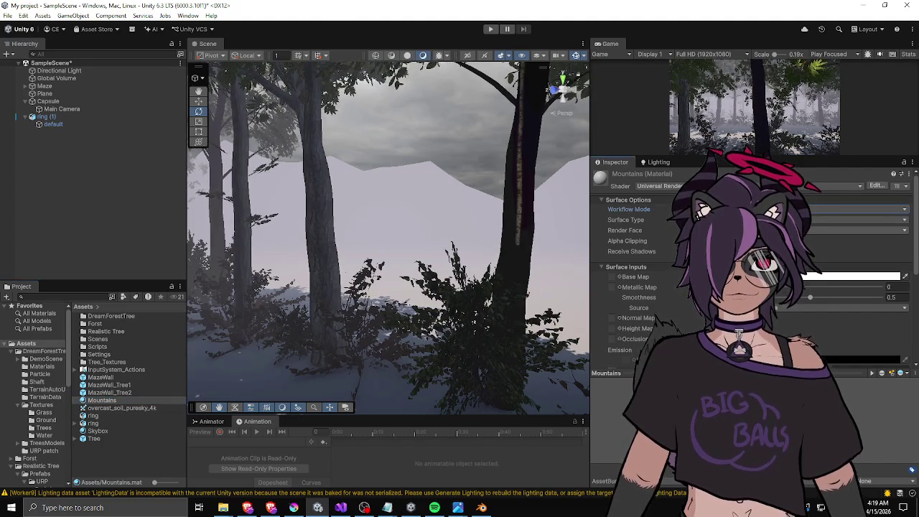
click(851, 276)
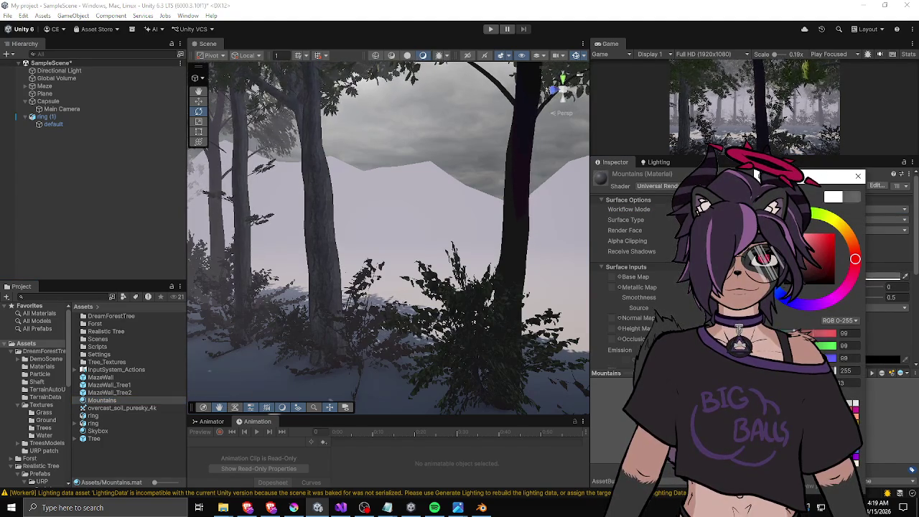
click(811, 283)
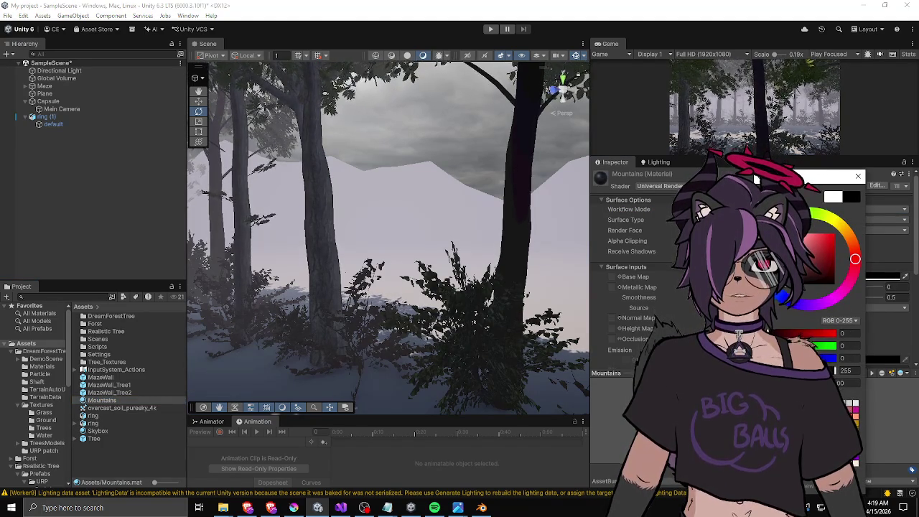
right_click(438, 212)
click(439, 213)
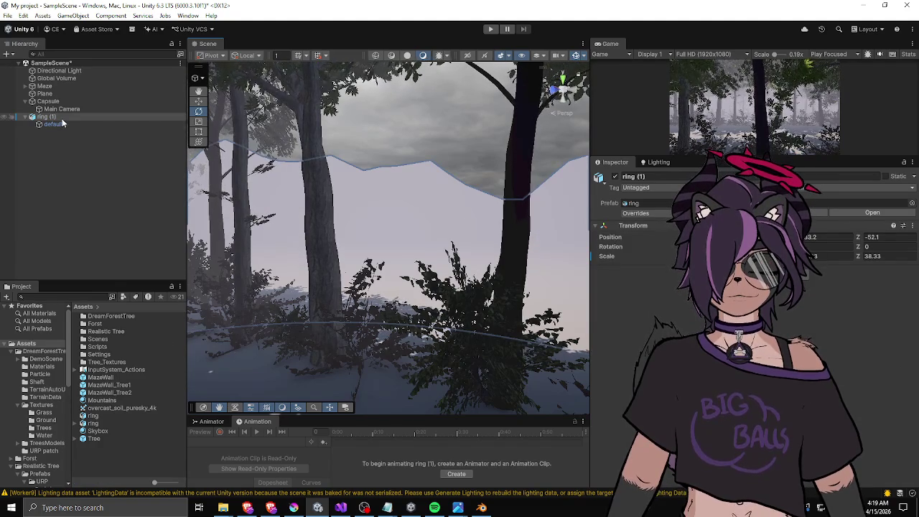
Lower the Mountains smoothness from 0.5 to 0 and enable a red emission colour.
click(106, 432)
click(108, 392)
click(98, 401)
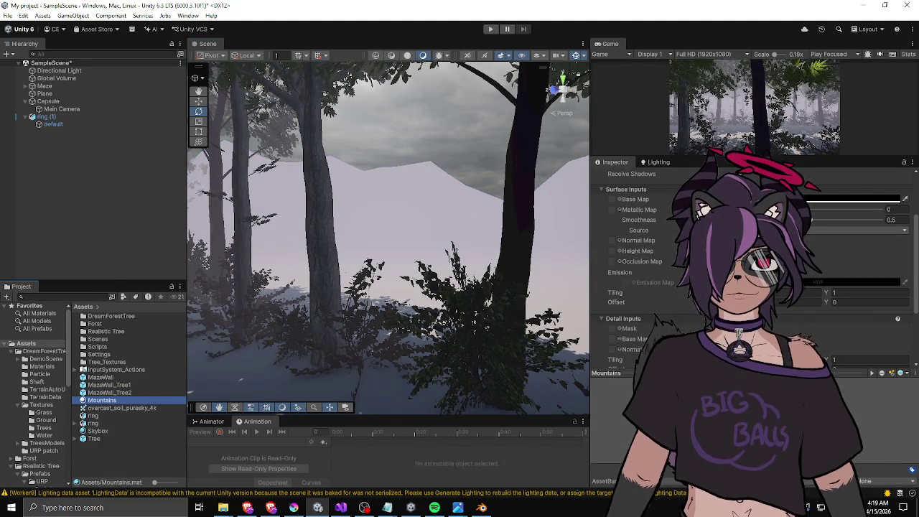
drag(843, 220, 655, 230)
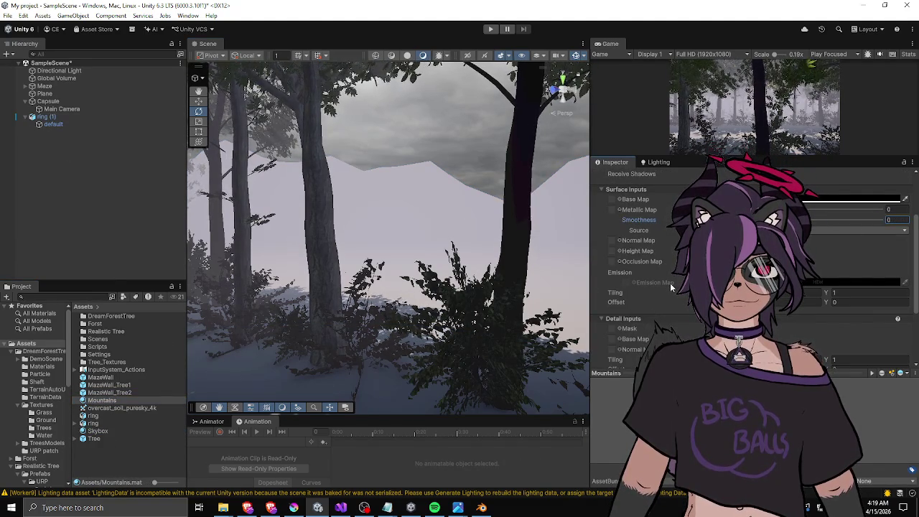
click(619, 273)
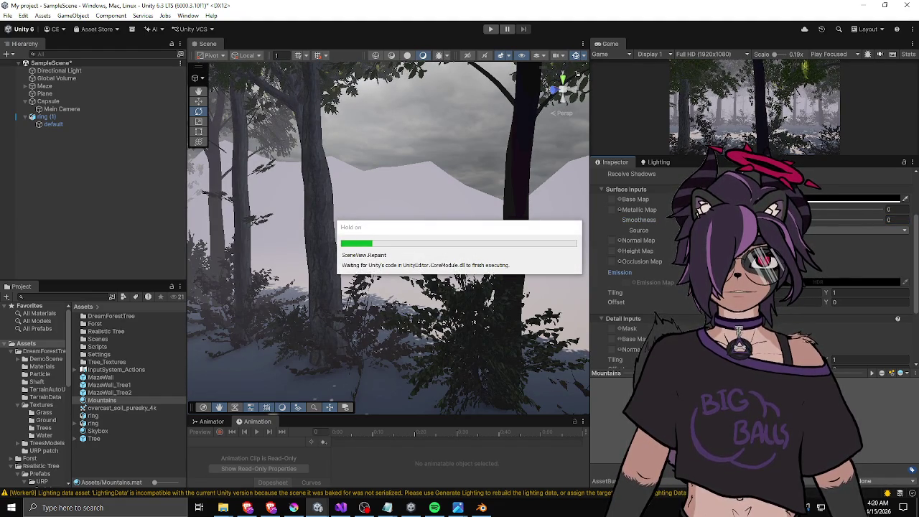
click(826, 282)
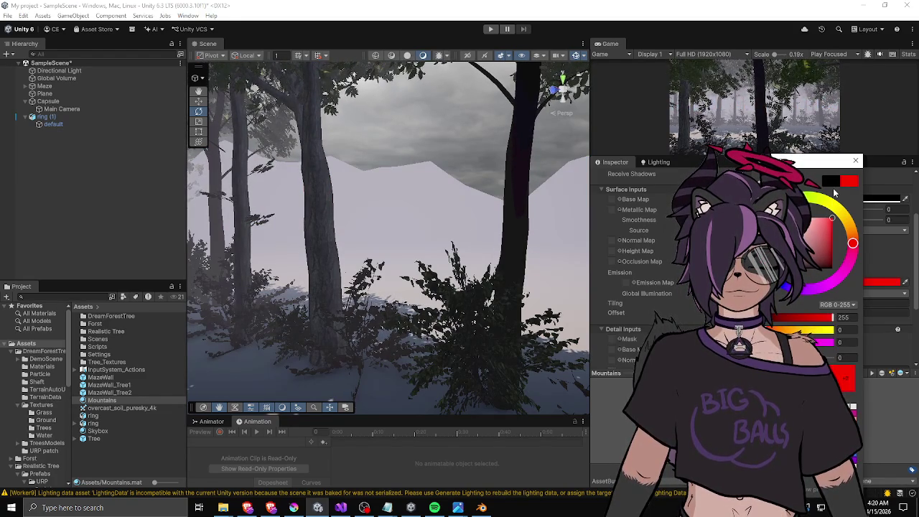
click(853, 160)
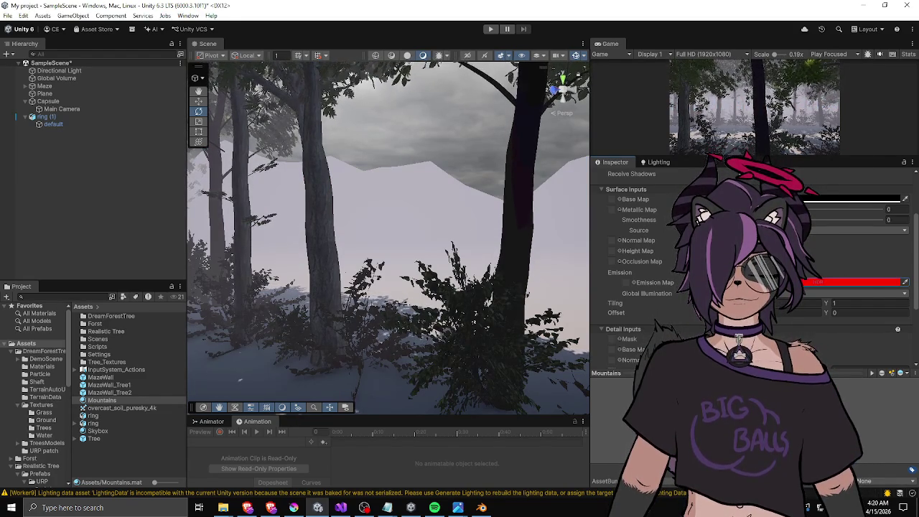
scroll(646, 287, down, 3)
scroll(646, 287, up, 5)
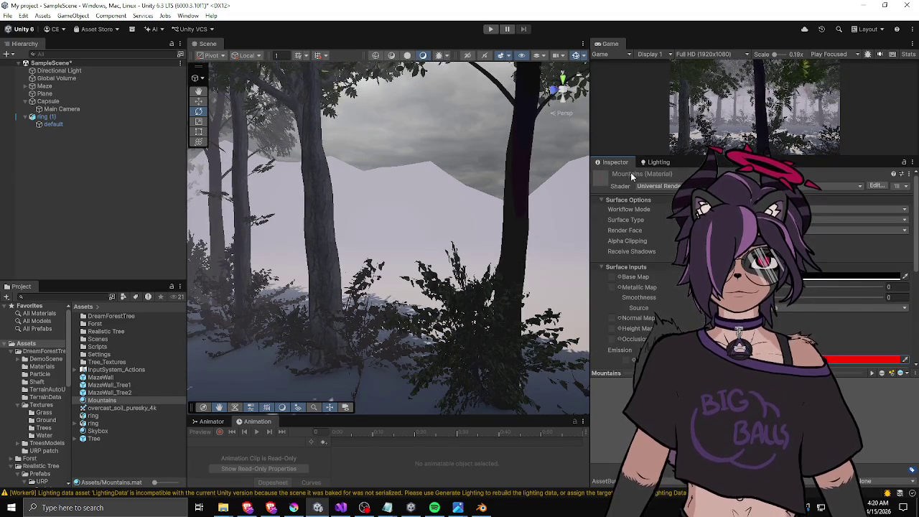
click(51, 125)
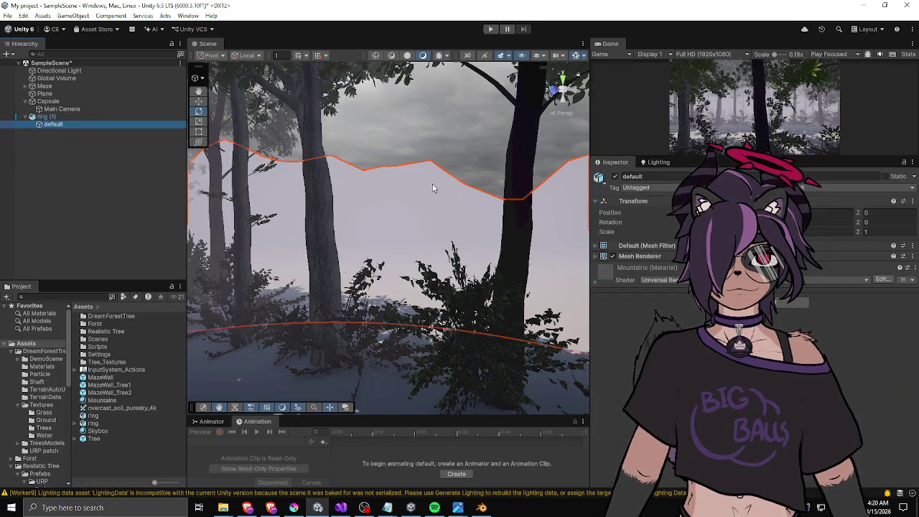
Undo the recent scene changes and reselect ring (1) and its default mountain mesh.
double_click(597, 266)
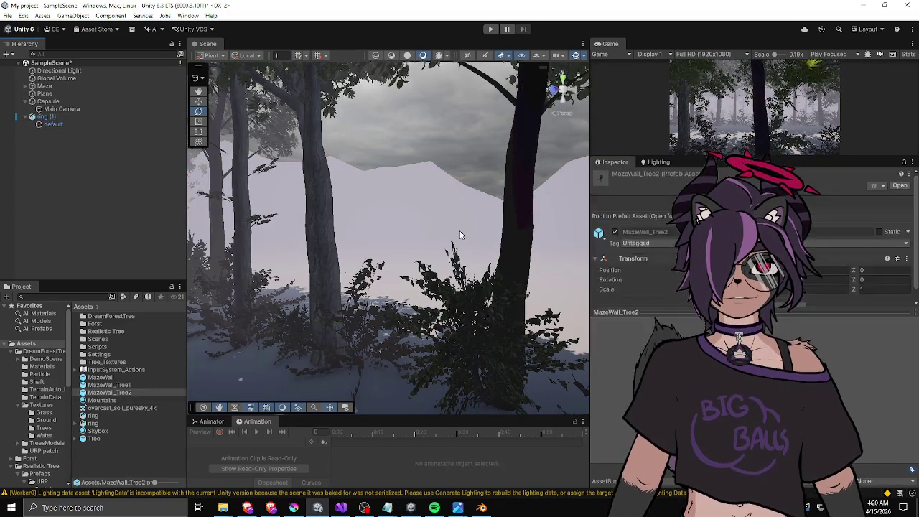
click(461, 235)
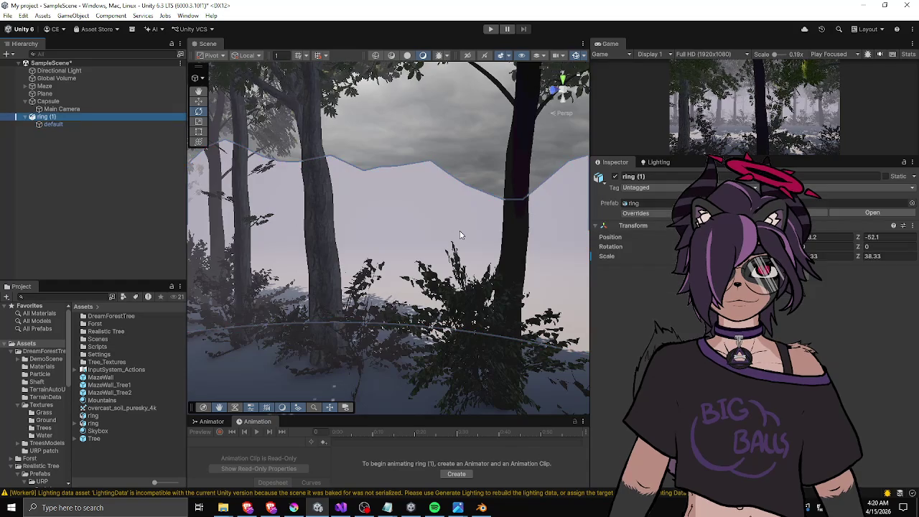
key(ctrl+z)
key(ctrl+z)
key(ctrl+z)
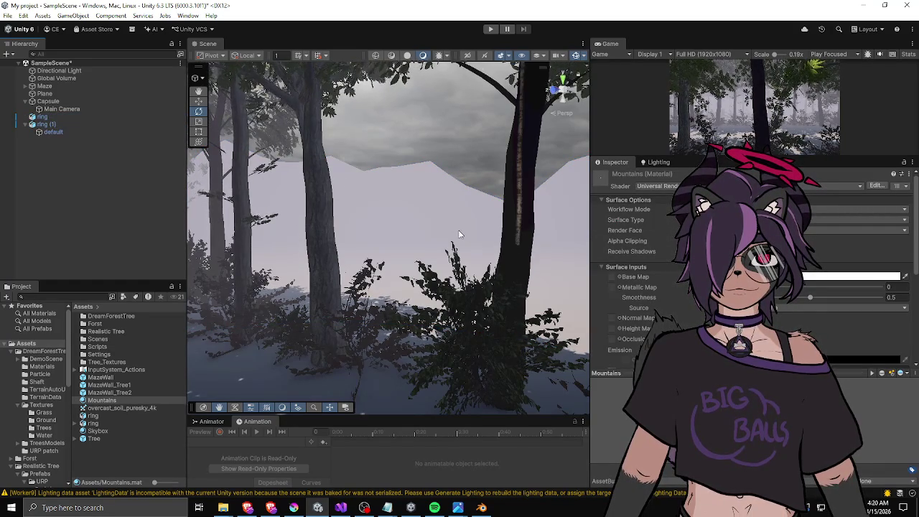
click(77, 124)
key(ctrl+z)
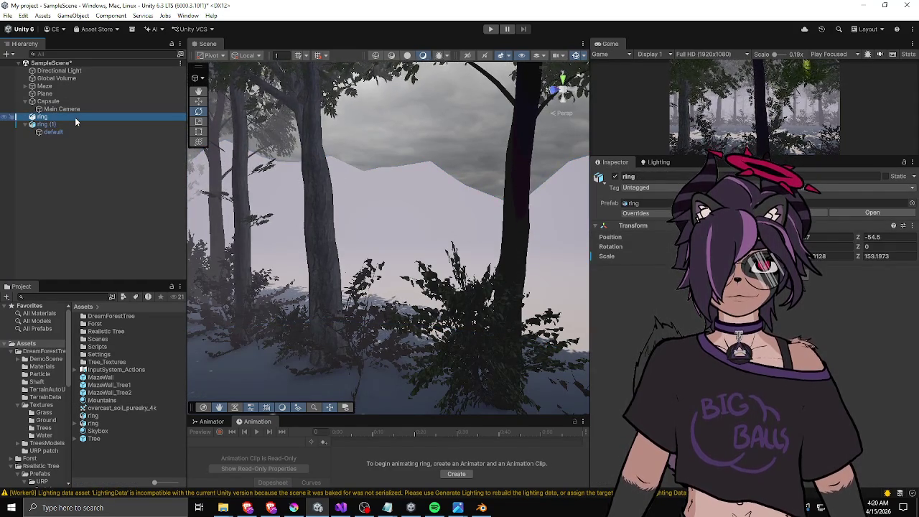
click(73, 124)
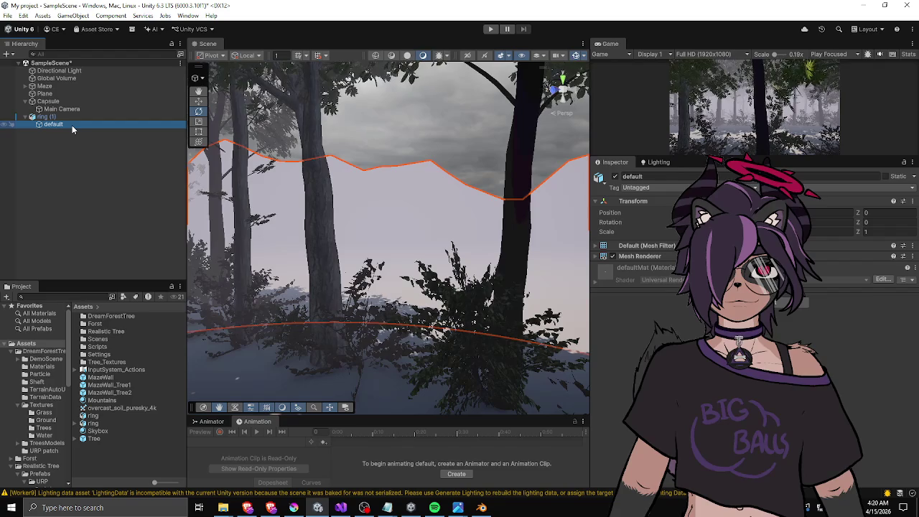
key(Up)
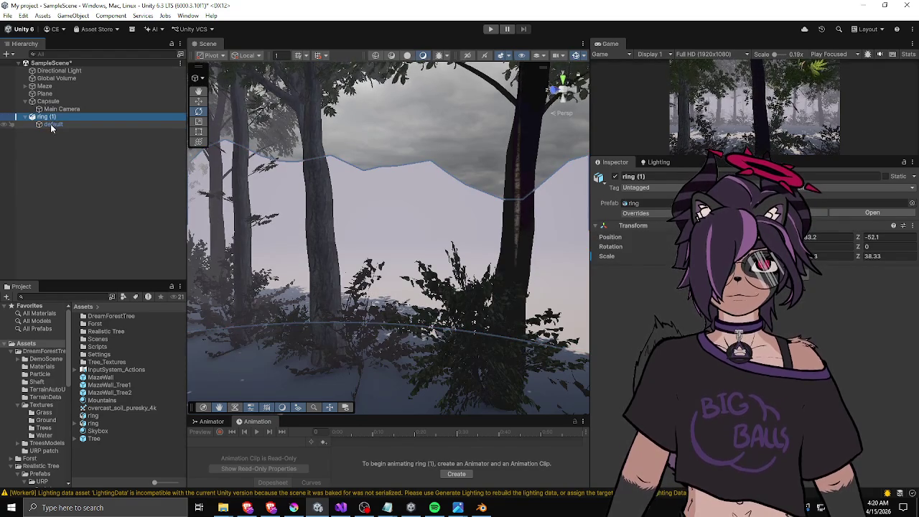
Move the default mesh out of the ring prefab and make ring (1) the default parent.
right_click(642, 227)
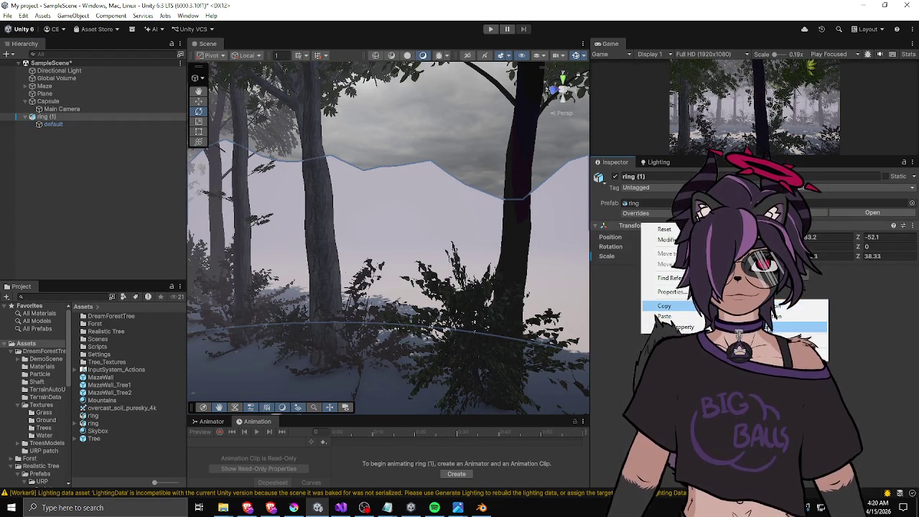
click(804, 354)
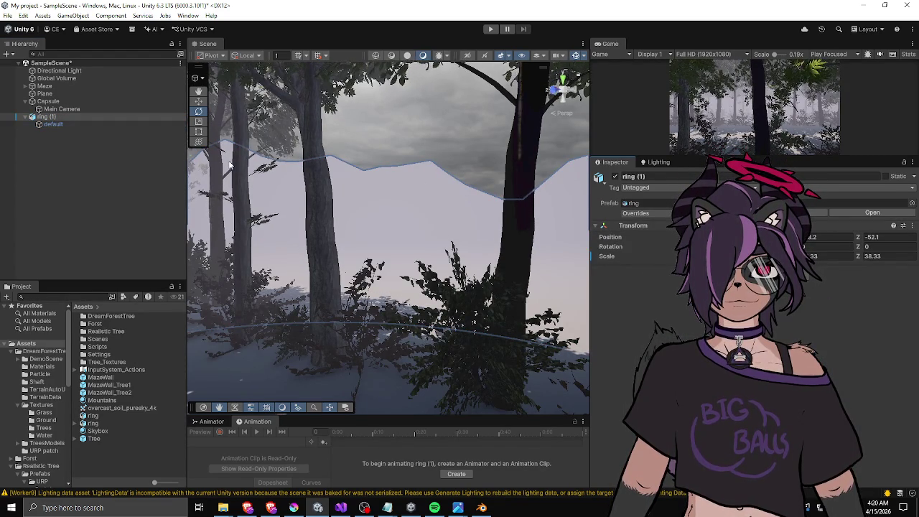
drag(50, 124, 36, 152)
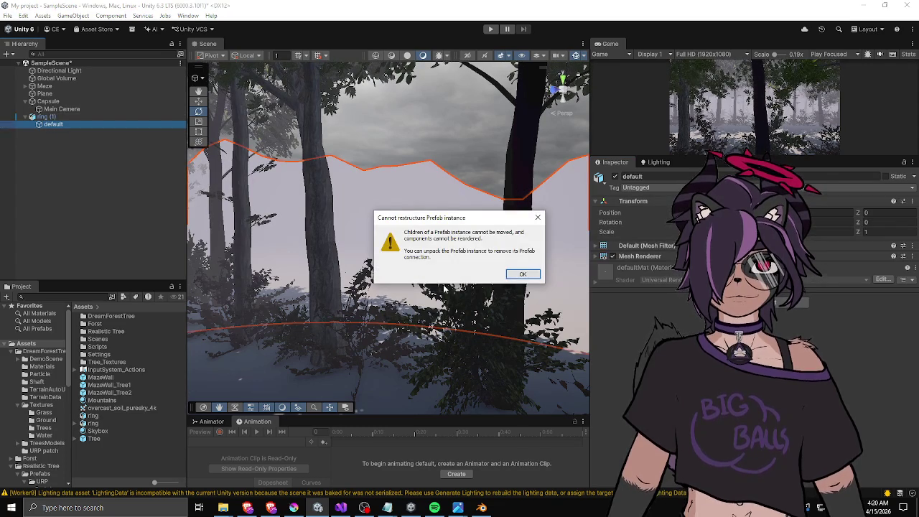
click(522, 276)
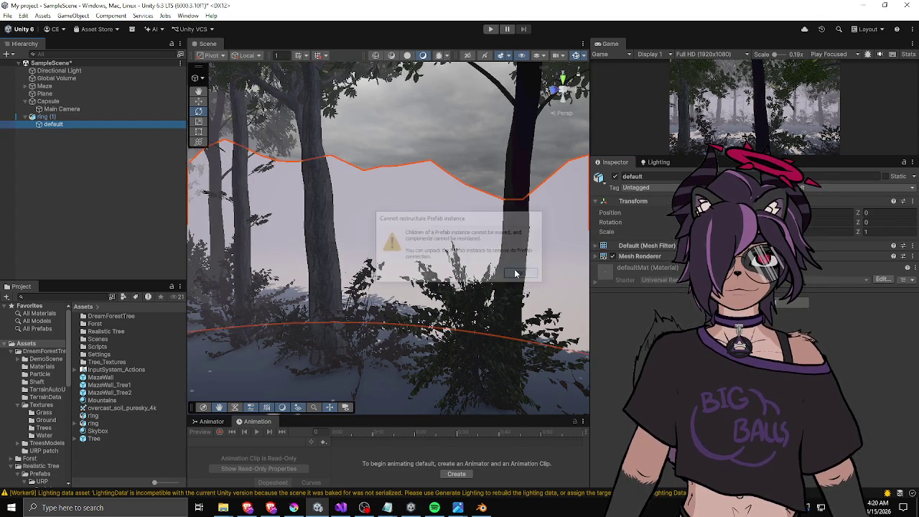
right_click(59, 117)
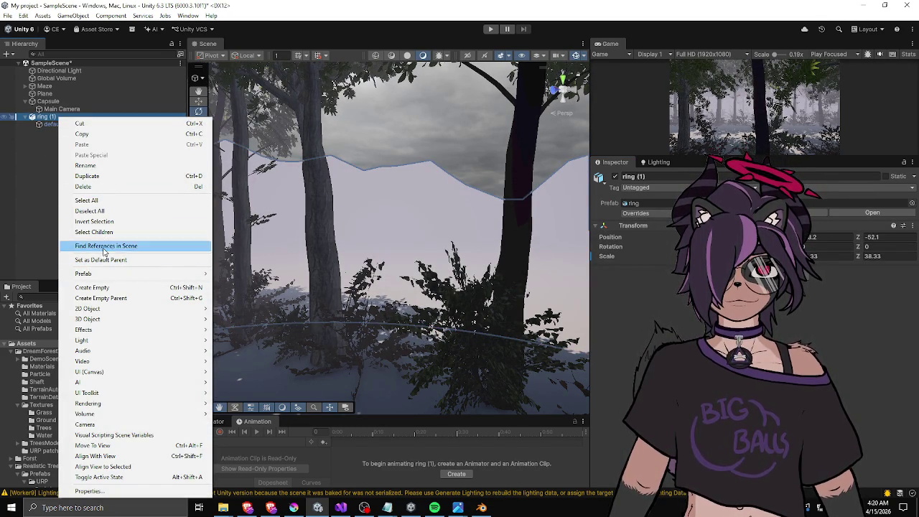
click(103, 259)
click(33, 168)
click(47, 116)
click(52, 126)
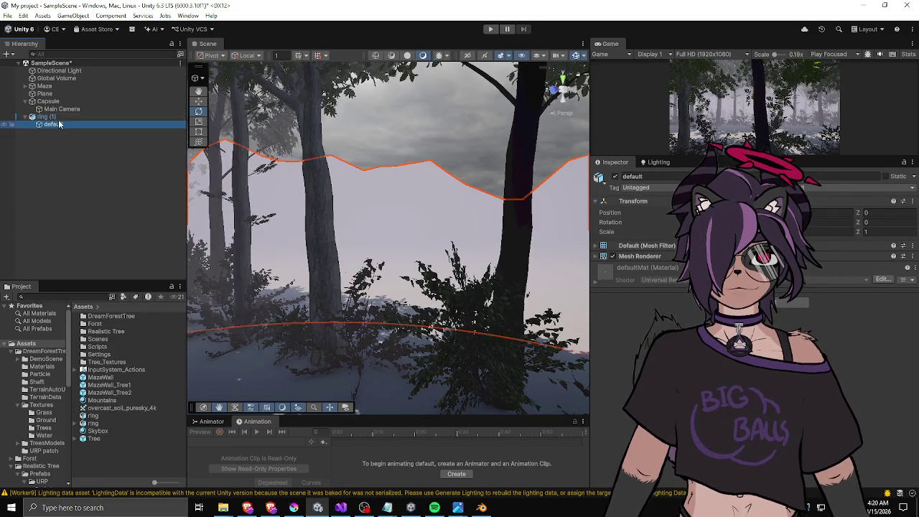
click(53, 117)
Rename ring (1) to 'ring' and delete the old ring.fbx asset from Assets.
click(51, 118)
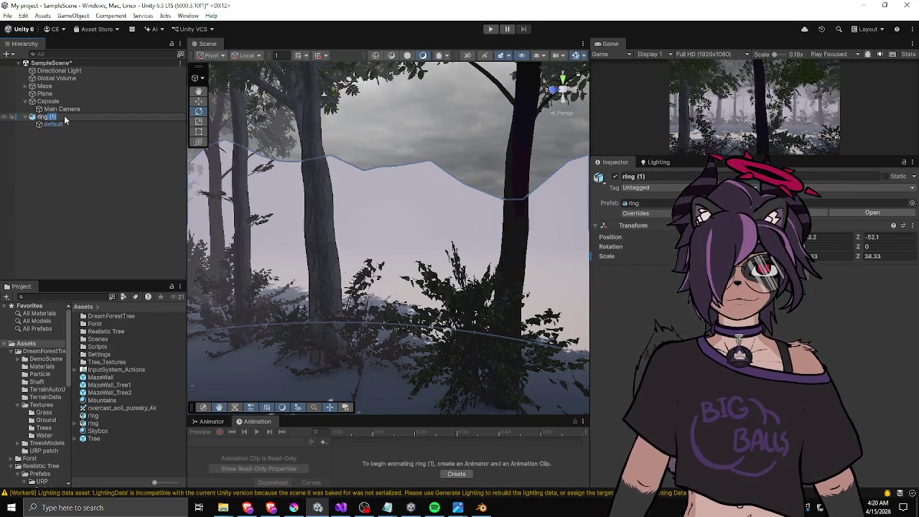
text(ring)
key(Return)
click(105, 415)
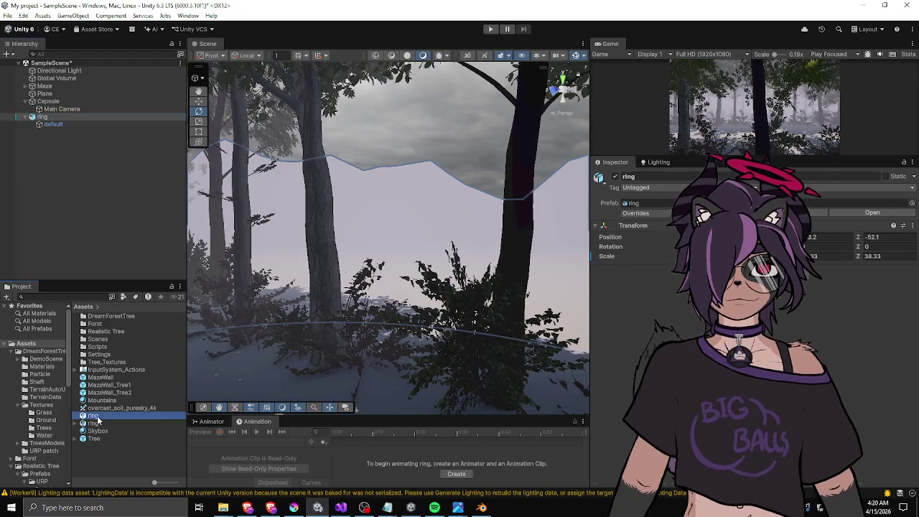
key(Delete)
click(466, 272)
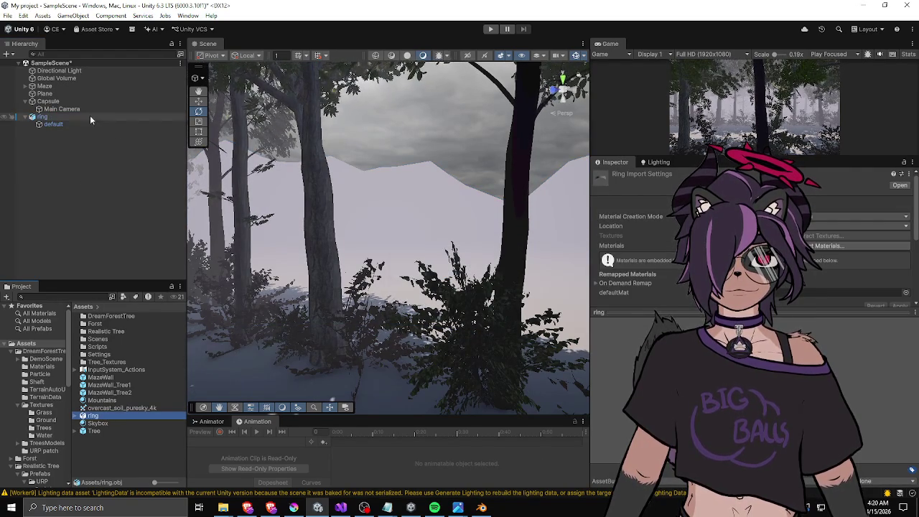
click(26, 116)
click(55, 164)
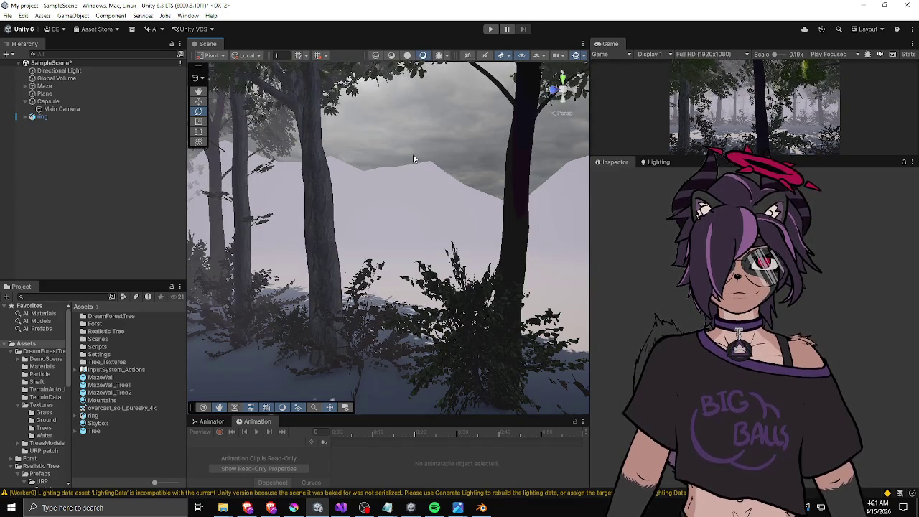
Fly the scene camera into the forest and back out to face the mountain ring.
drag(412, 154, 429, 137)
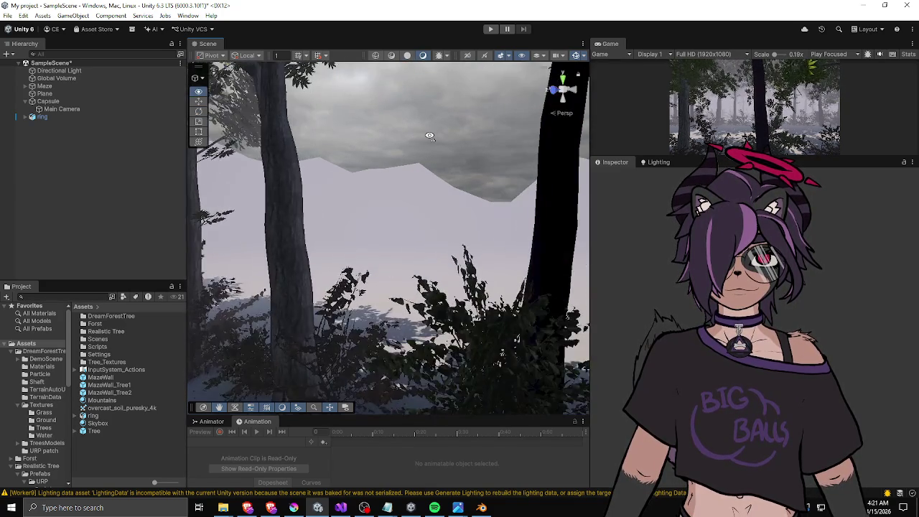
key(s)
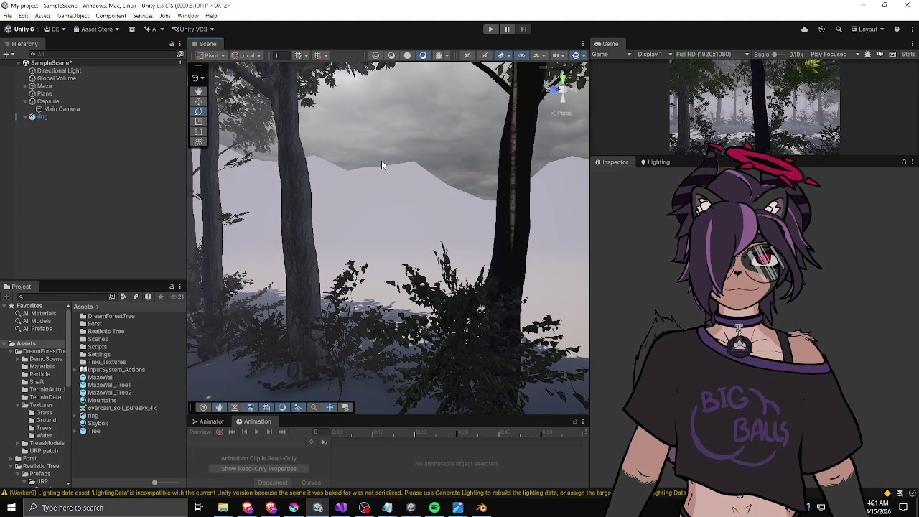
key(w)
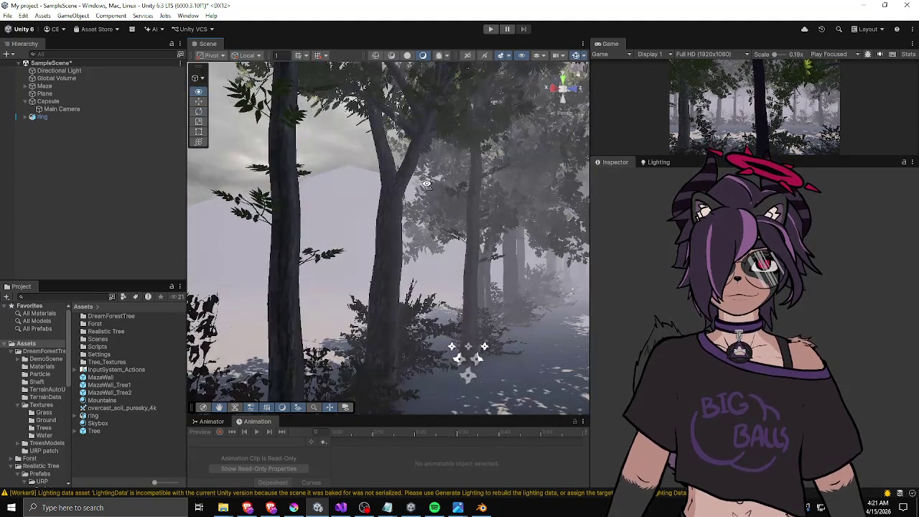
key(s)
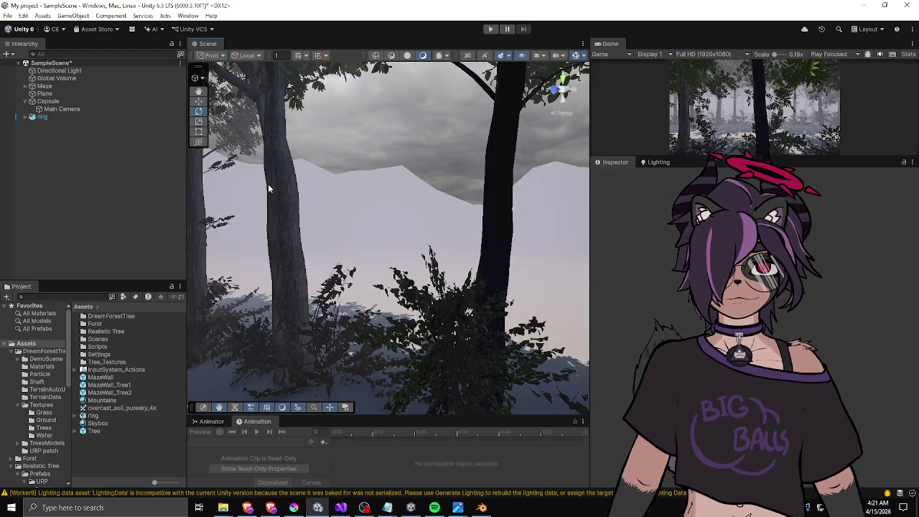
Select the ring mountain object and inspect it from several new viewpoints through the forest.
click(395, 191)
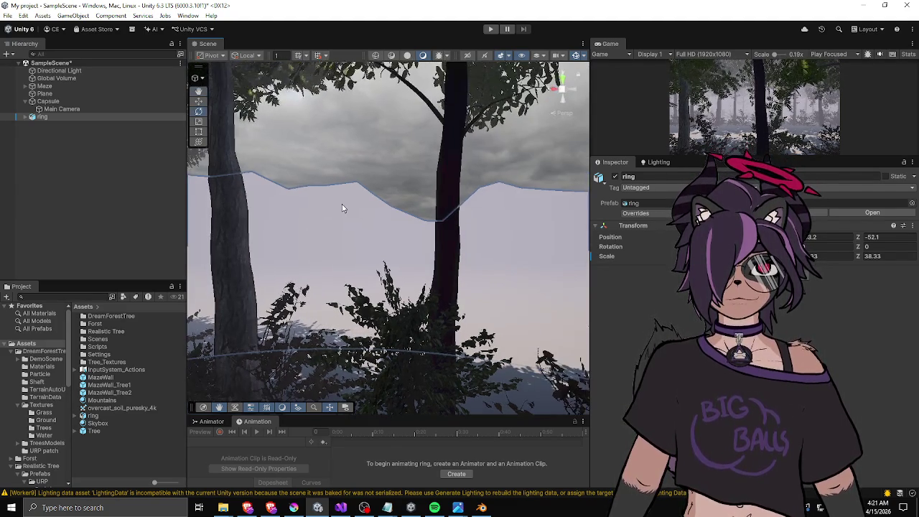
click(347, 167)
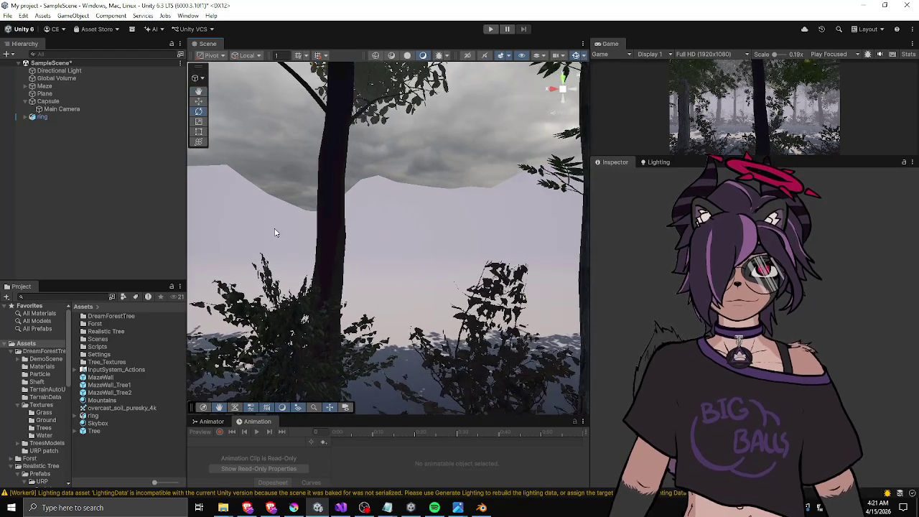
click(288, 229)
click(276, 155)
mouse_move(280, 158)
mouse_down()
mouse_move(533, 335)
mouse_move(376, 385)
mouse_move(302, 217)
mouse_move(318, 176)
mouse_move(233, 203)
mouse_move(335, 211)
mouse_move(274, 208)
mouse_up()
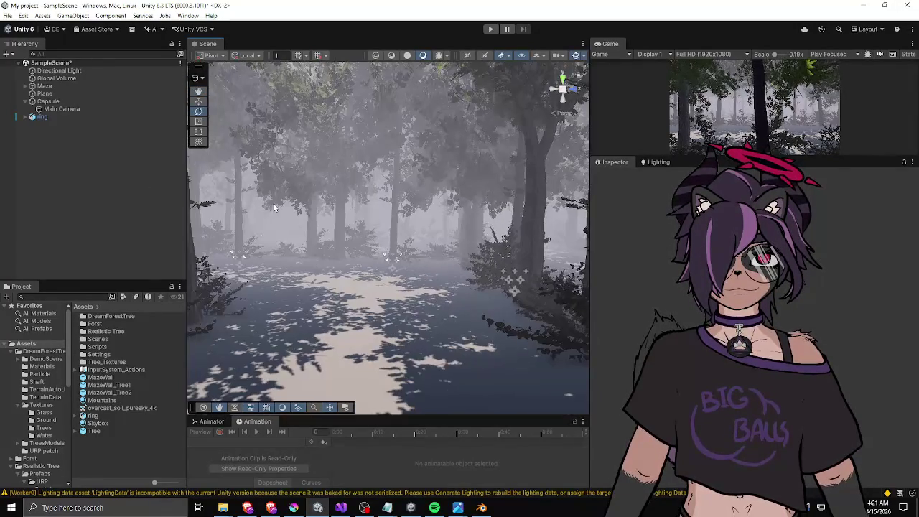
mouse_move(370, 220)
mouse_down()
mouse_move(499, 282)
mouse_move(335, 224)
mouse_move(486, 235)
mouse_move(371, 230)
mouse_move(438, 233)
mouse_move(384, 256)
mouse_move(560, 251)
mouse_move(480, 308)
mouse_move(425, 263)
mouse_move(313, 266)
mouse_move(292, 243)
mouse_move(284, 265)
mouse_move(295, 274)
mouse_move(336, 258)
mouse_move(316, 263)
mouse_up()
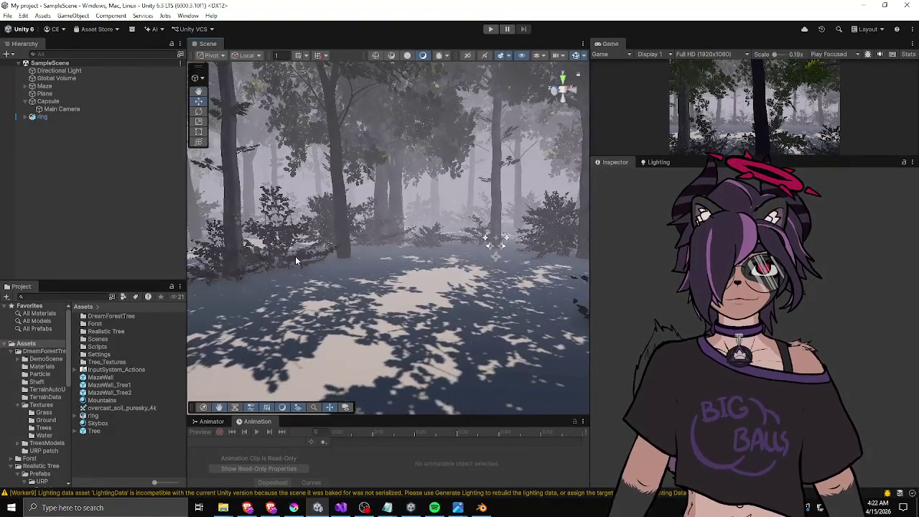
click(57, 116)
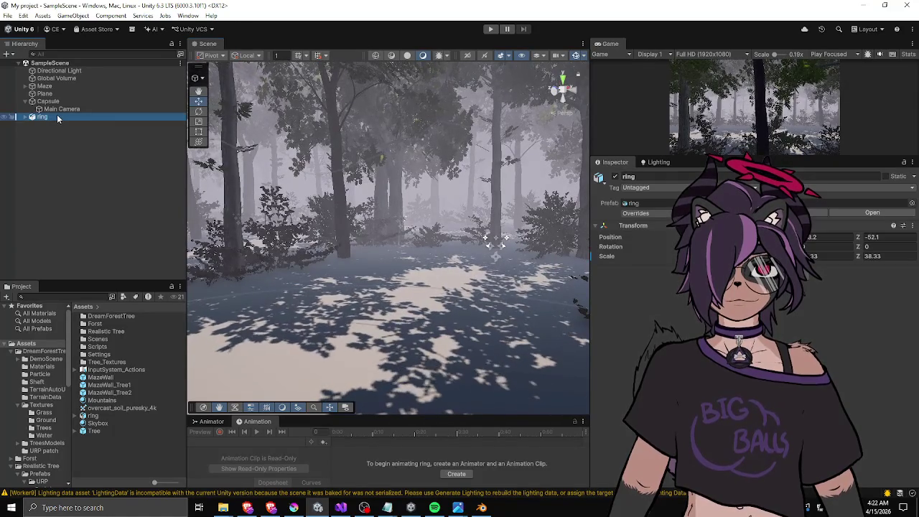
Mark the ring mountains and all their children as static.
click(887, 177)
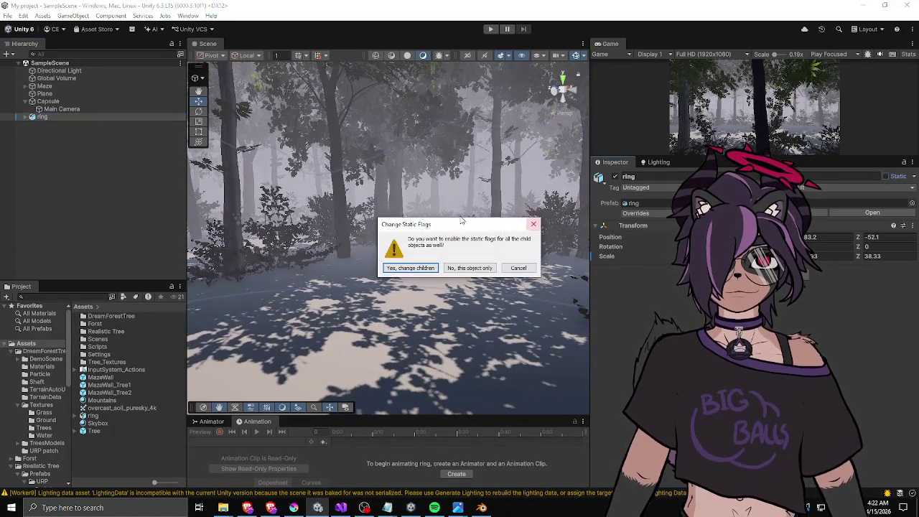
click(410, 267)
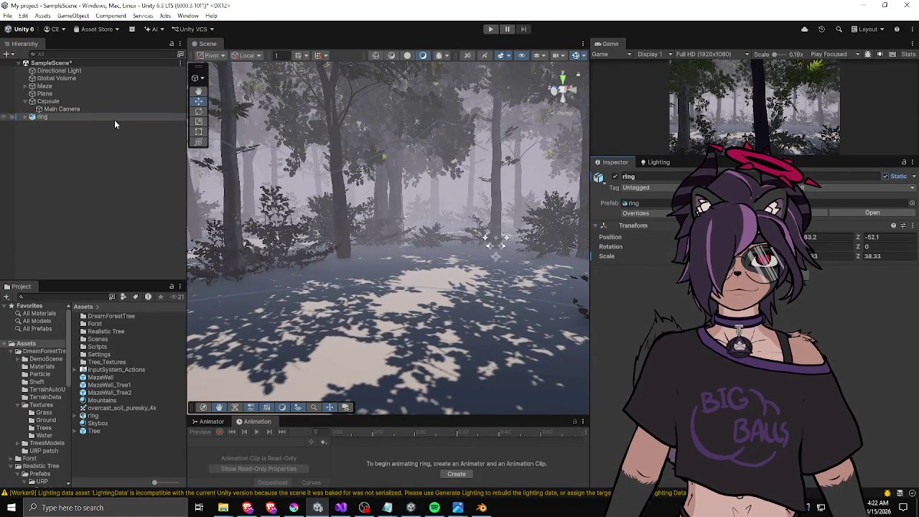
click(48, 100)
click(50, 94)
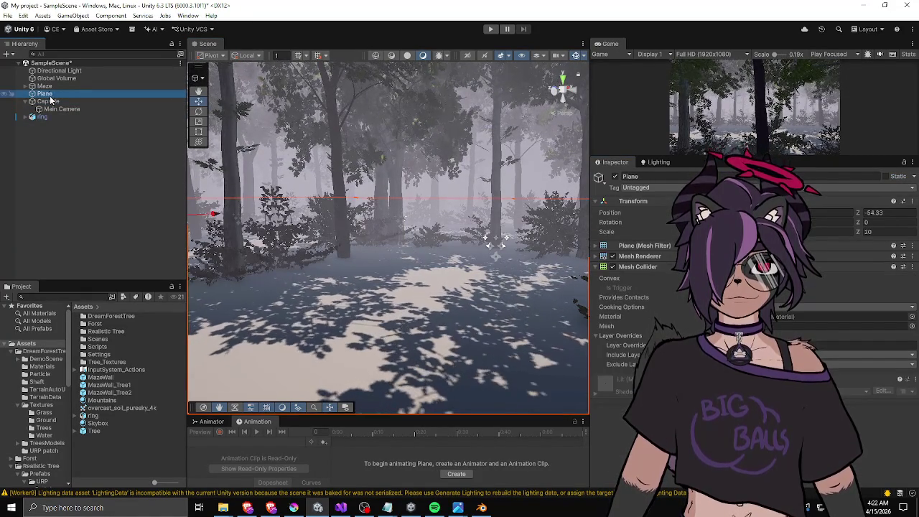
click(48, 101)
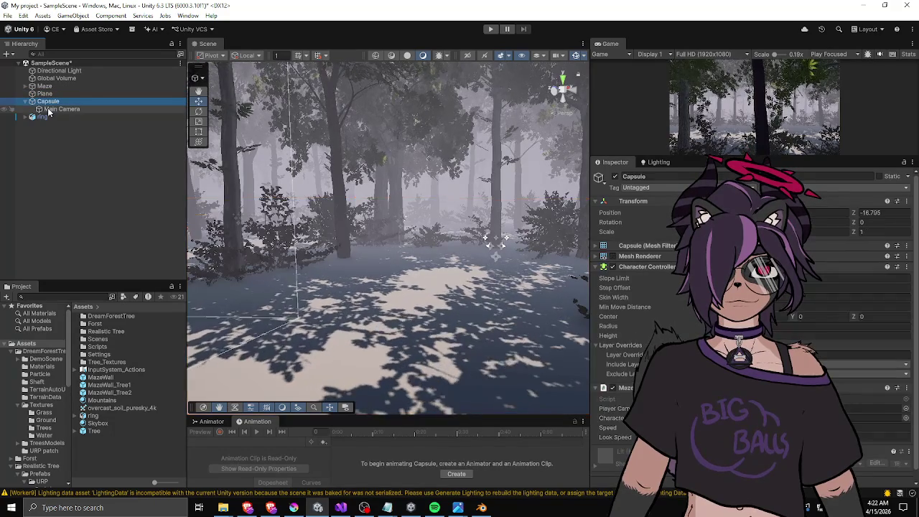
Expand the Maze walls and open the MazeWall_Tree1 prefab for editing.
click(36, 87)
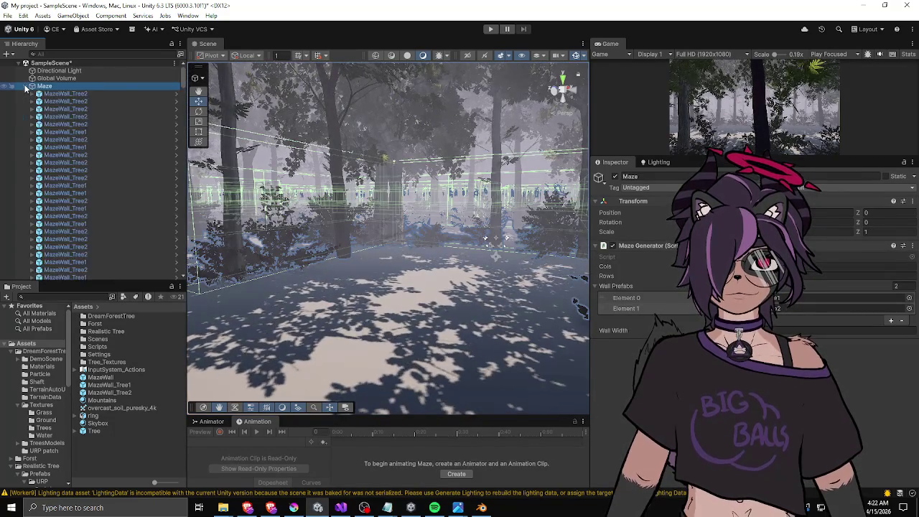
click(57, 94)
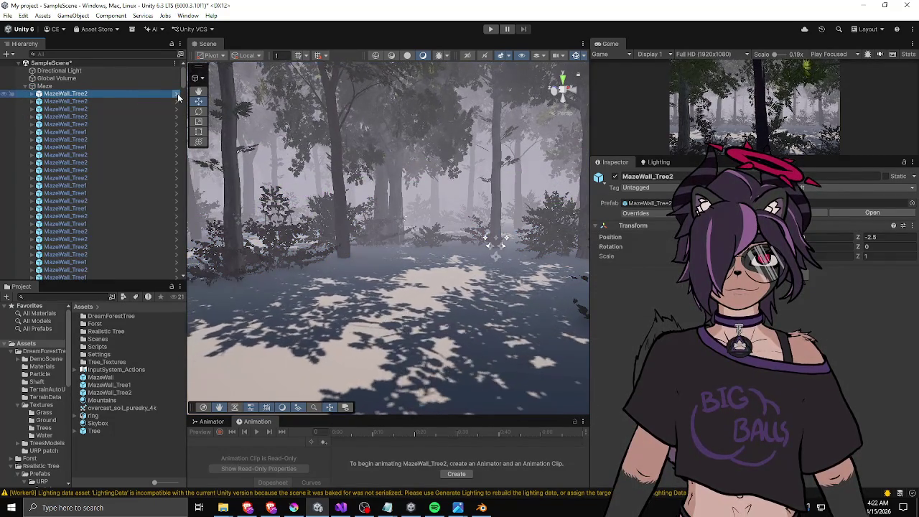
double_click(108, 385)
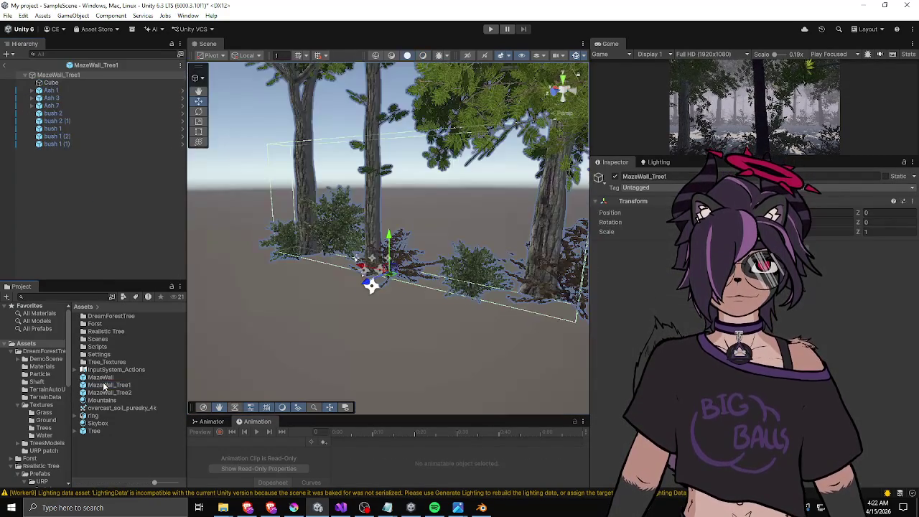
Make MazeWall_Tree1 and all its child trees and bushes static, then save the prefab.
click(888, 176)
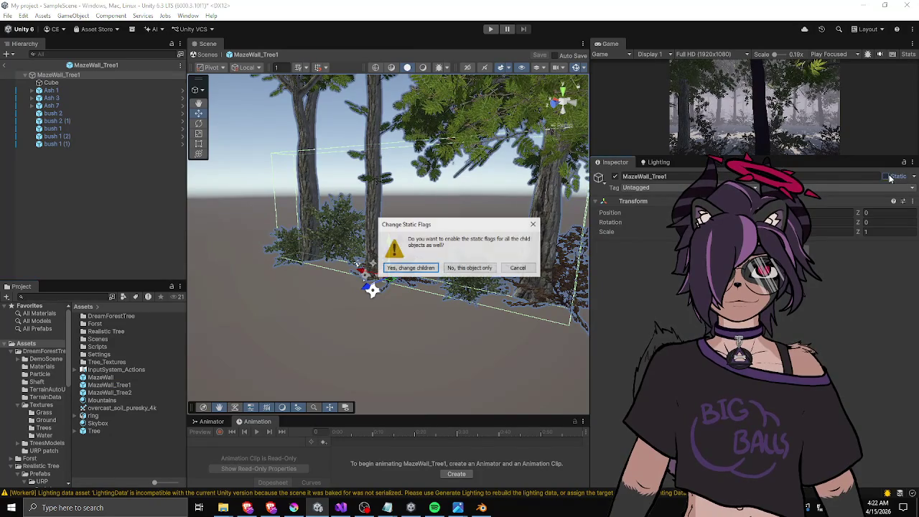
click(410, 267)
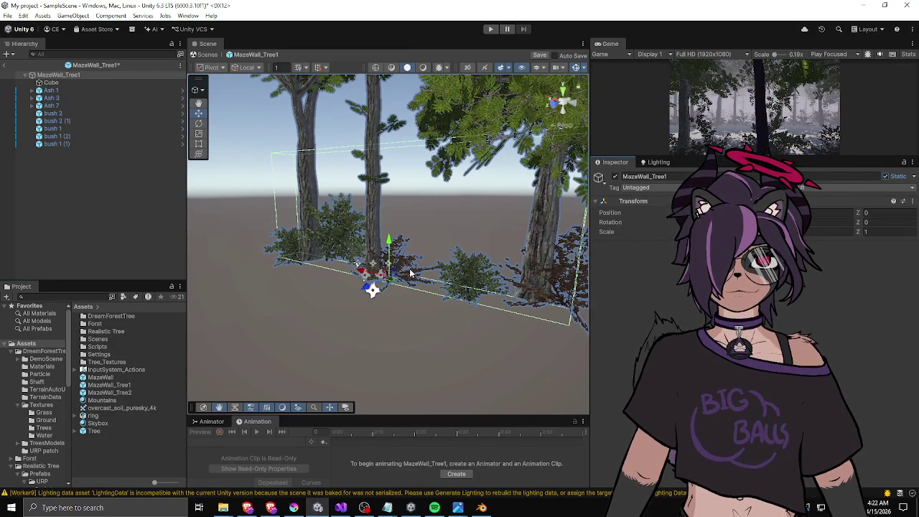
click(914, 177)
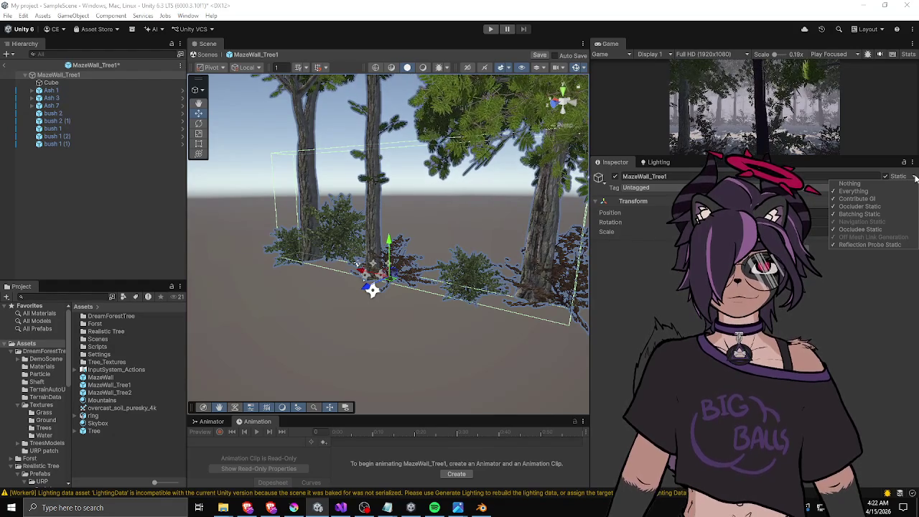
click(835, 316)
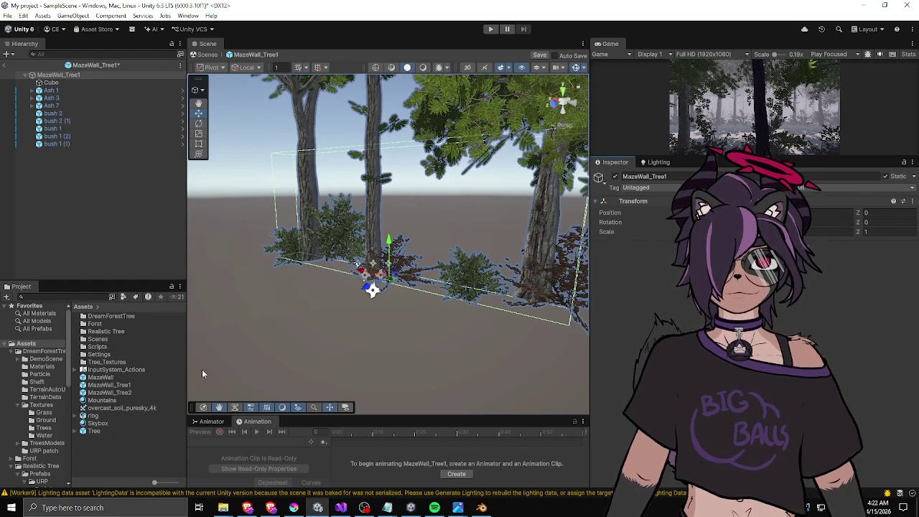
key(ctrl+s)
Make MazeWall_Tree2 static including its children, then return to the scene.
double_click(120, 392)
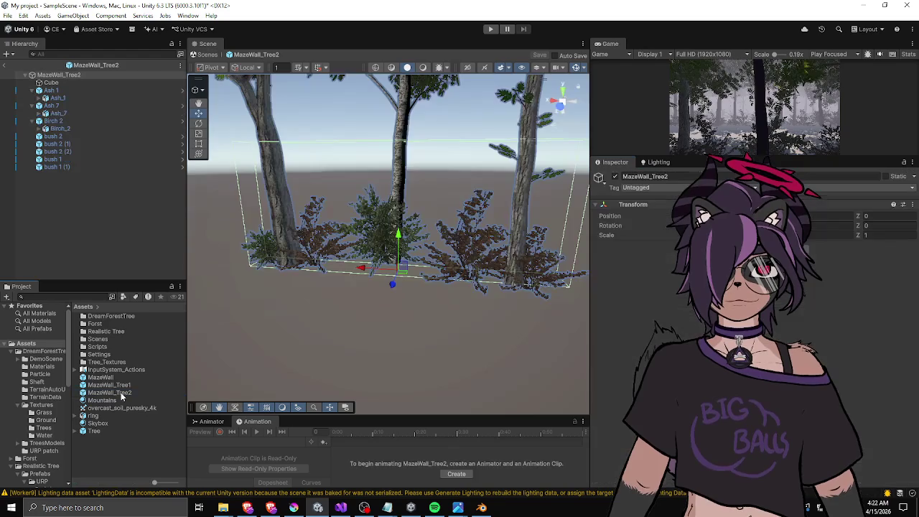
click(885, 175)
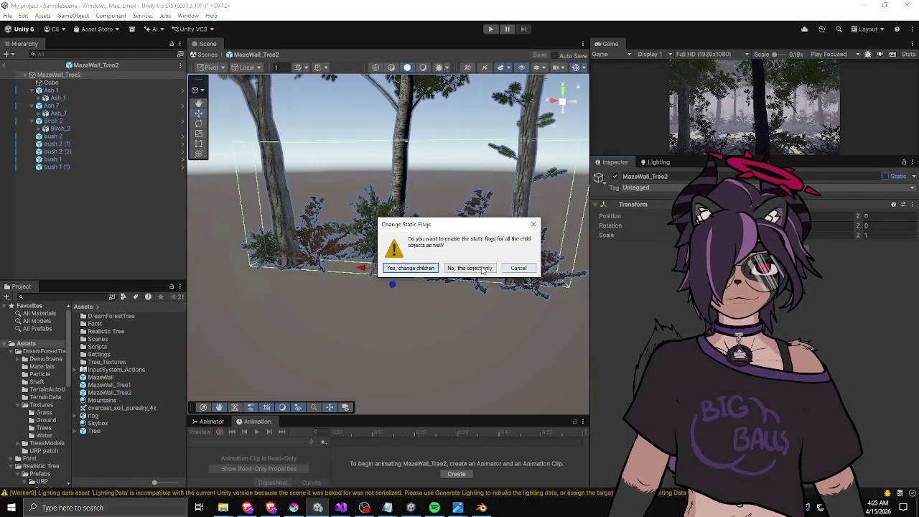
click(425, 272)
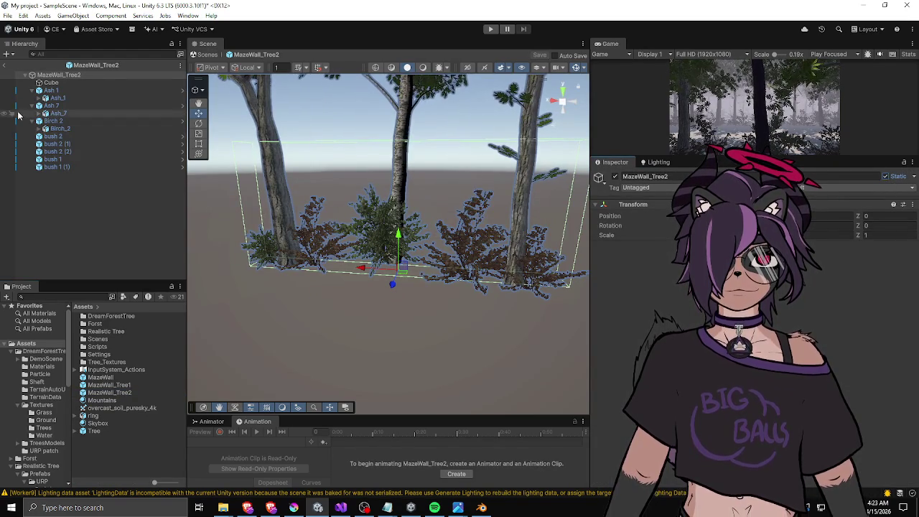
click(4, 67)
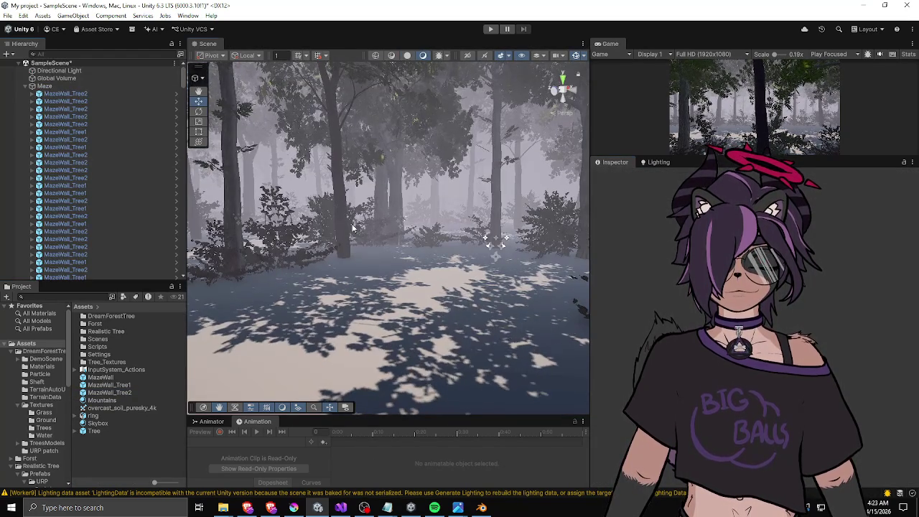
Dock the Game view beside the Scene view and widen it between the Hierarchy and Inspector.
mouse_move(405, 213)
mouse_down()
mouse_move(455, 202)
mouse_move(363, 165)
mouse_up()
click(25, 85)
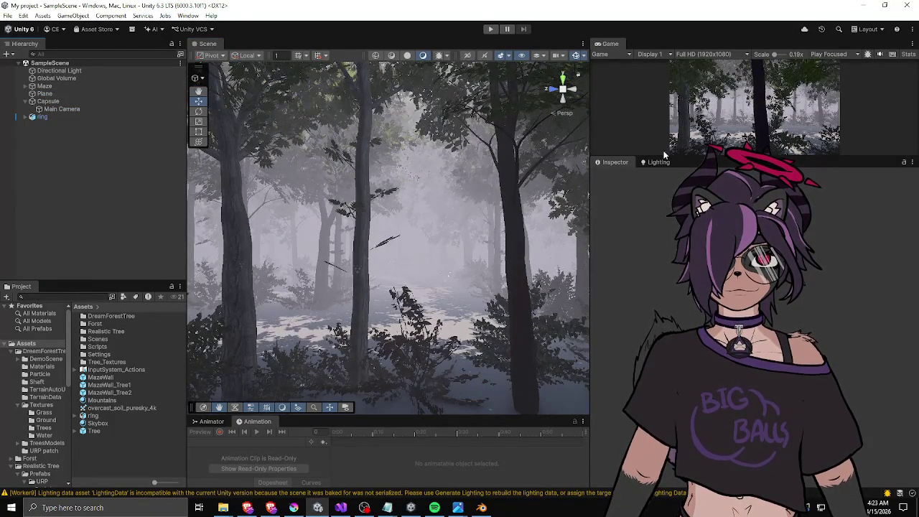
drag(655, 157, 655, 263)
mouse_move(610, 43)
mouse_down()
mouse_move(402, 158)
mouse_move(388, 186)
mouse_up()
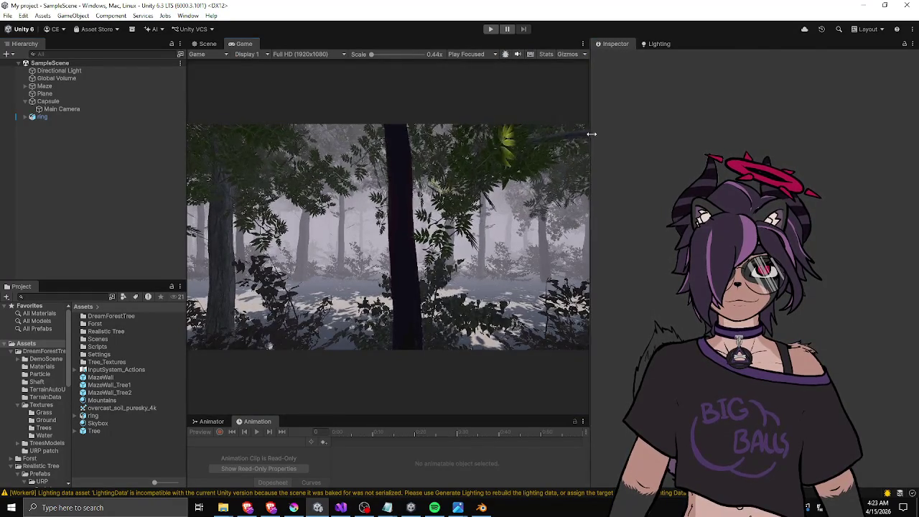
drag(589, 135, 737, 137)
drag(188, 171, 97, 152)
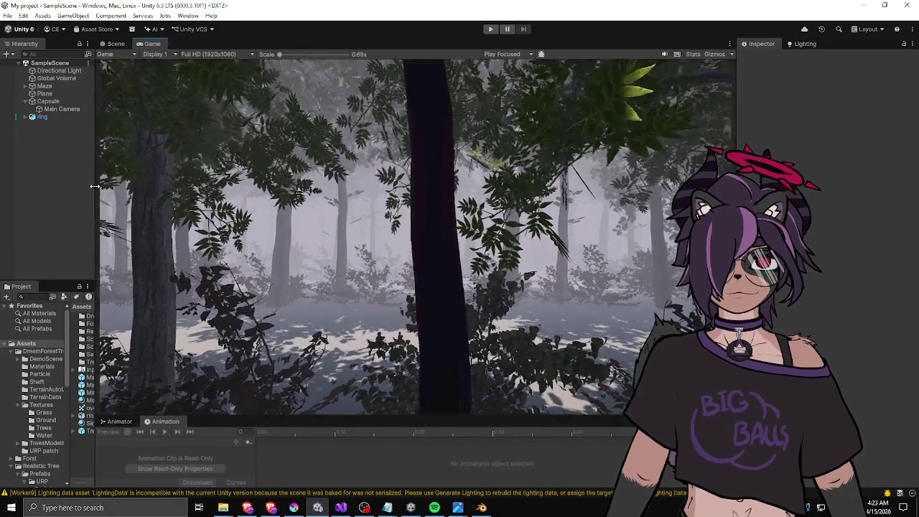
Set the Directional Light's intensity to 0.2 and its shadow type to Hard Shadows.
click(41, 71)
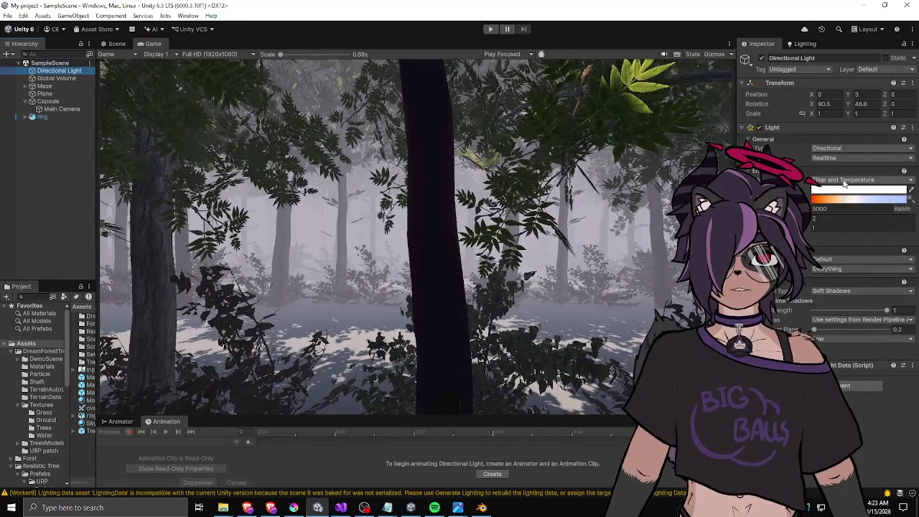
click(826, 217)
text(2.5)
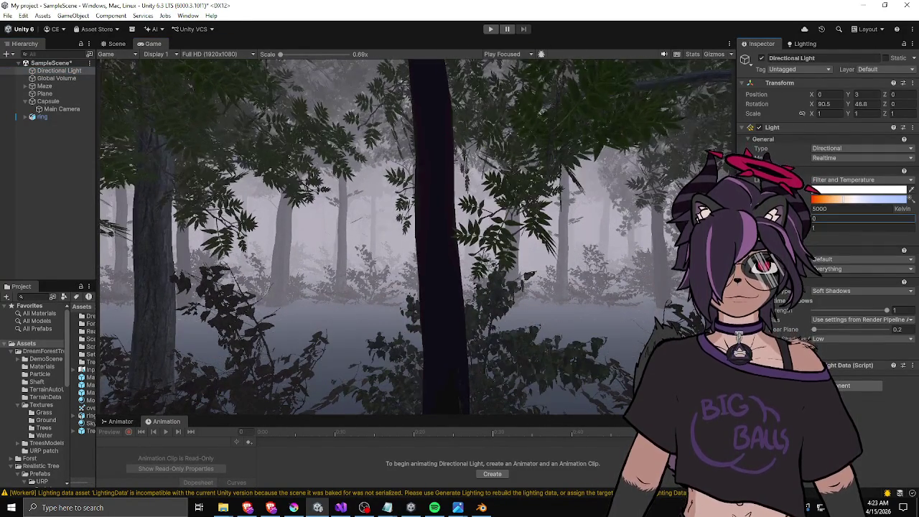
key(BackSpace)
key(BackSpace)
key(BackSpace)
text(0.3)
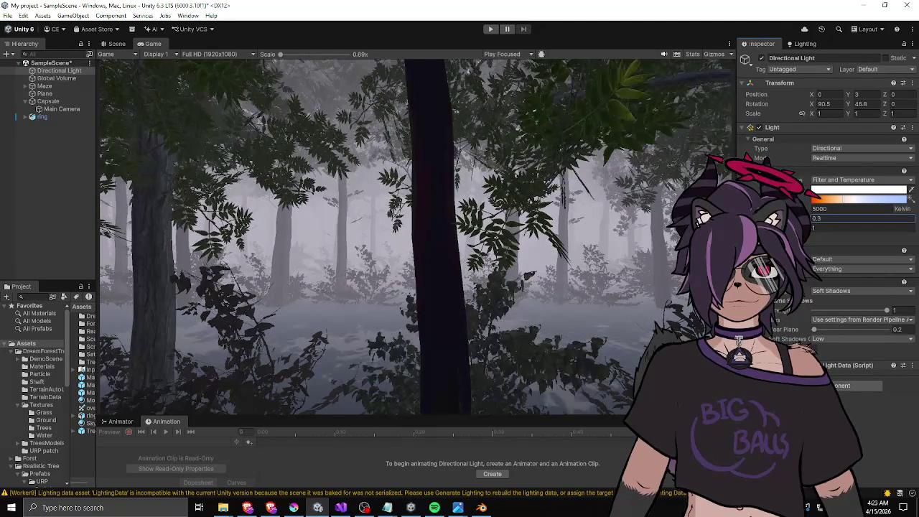
double_click(820, 220)
text(0.2)
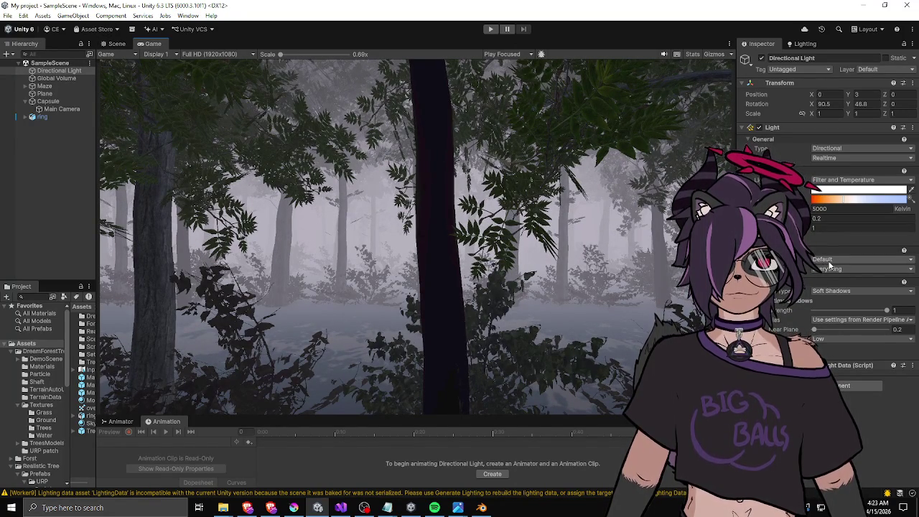
click(831, 291)
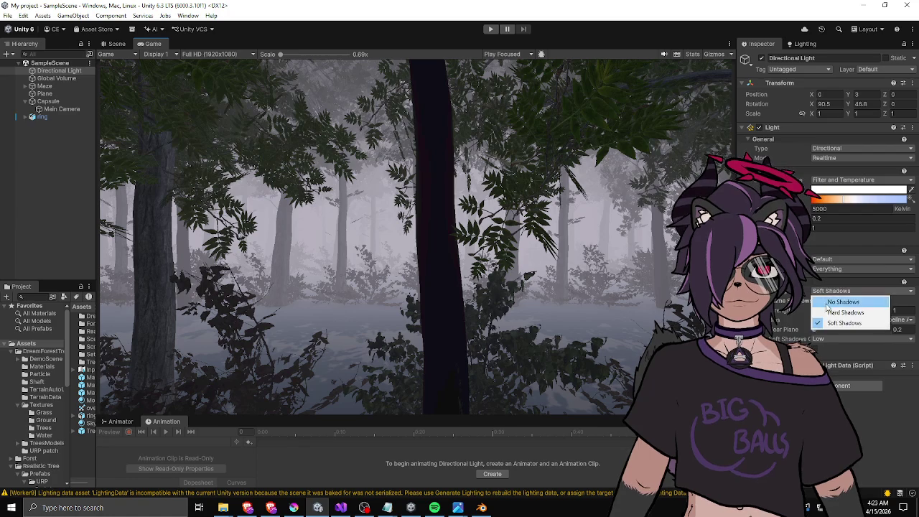
click(829, 309)
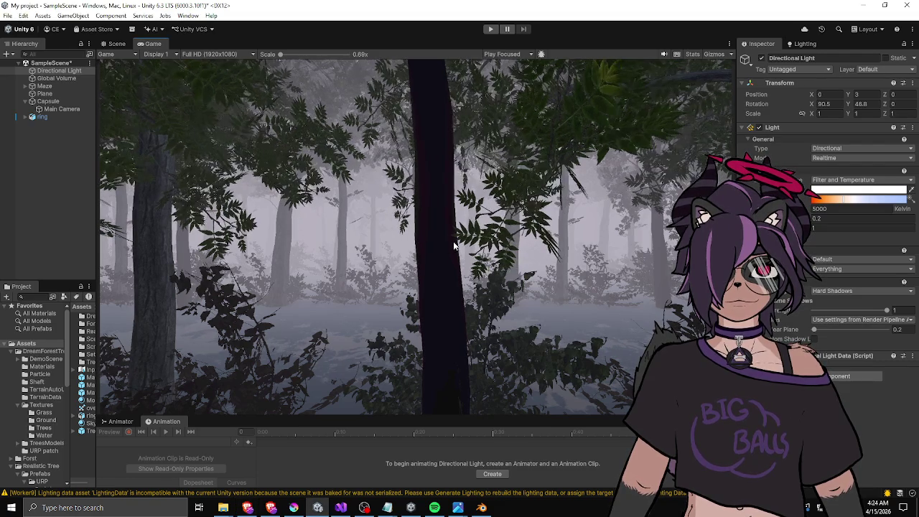
click(115, 44)
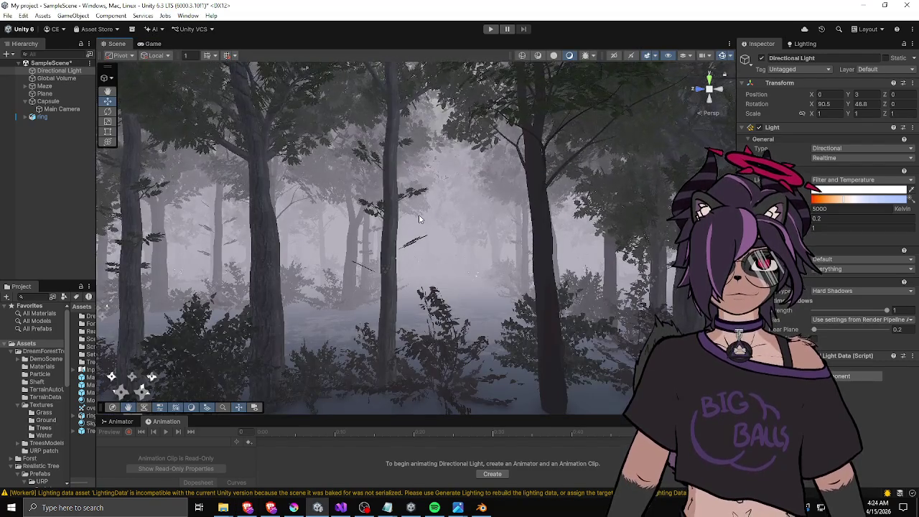
Fly along the forest path and lower the Directional Light's shadow strength to about 0.34.
key(w)
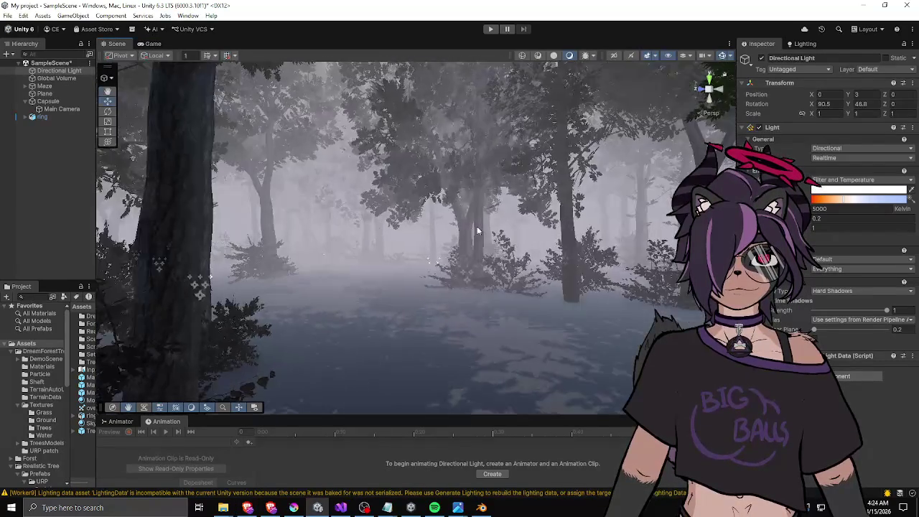
key(w)
key(w)
key(w)
key(w)
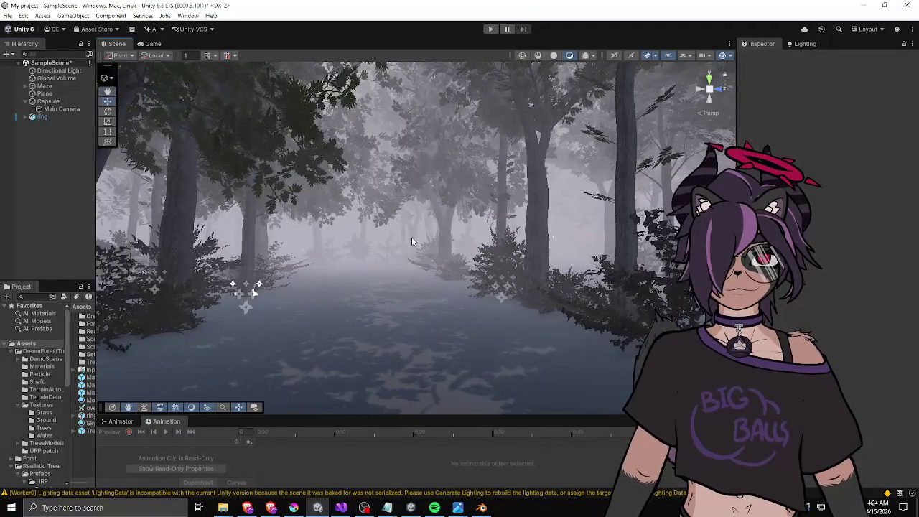
drag(400, 238, 401, 282)
key(w)
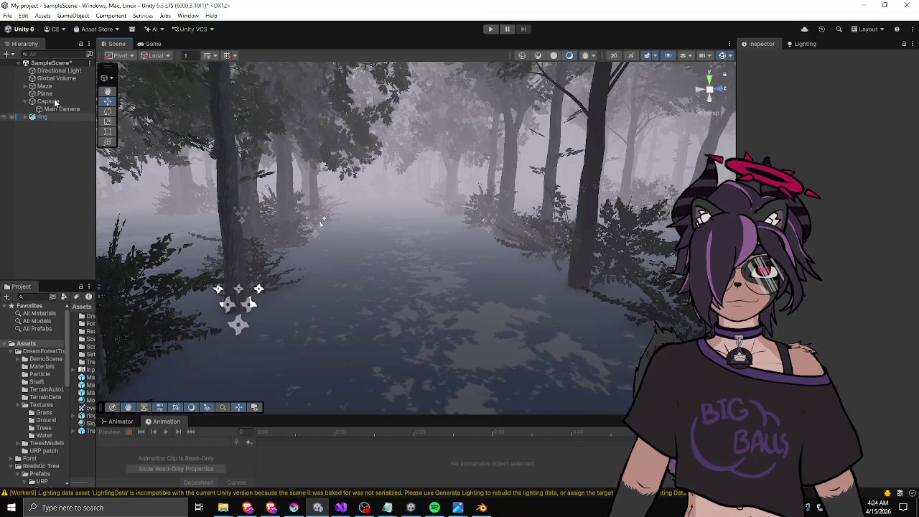
click(57, 71)
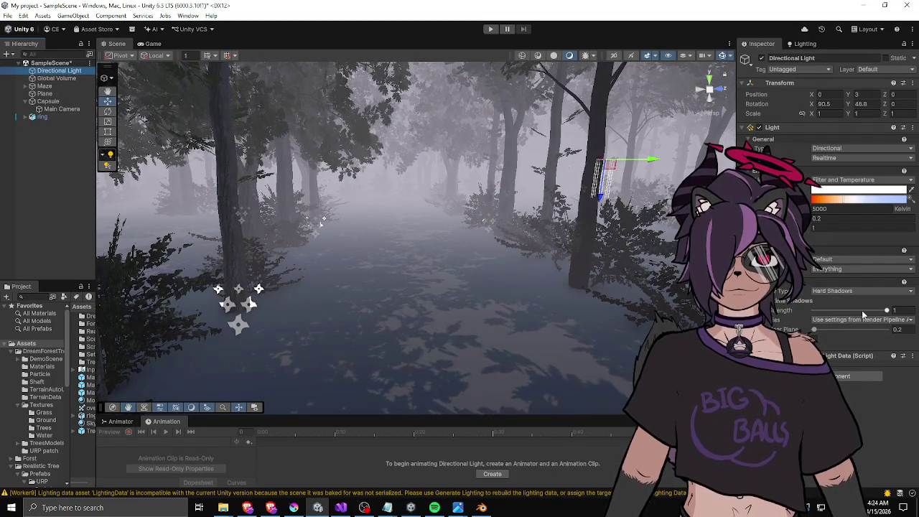
drag(863, 314, 843, 311)
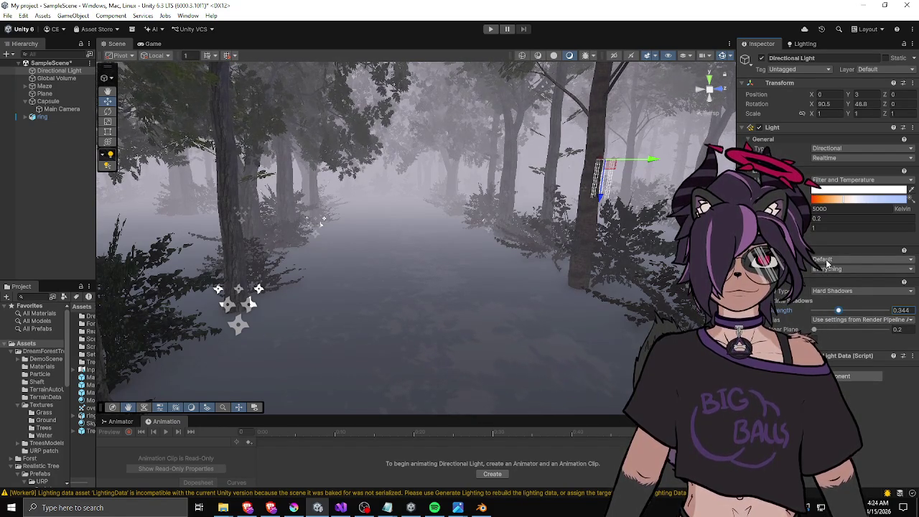
Orbit and zoom around the forest to review the lighter shadows, then clear the selection.
drag(522, 255, 604, 246)
click(540, 217)
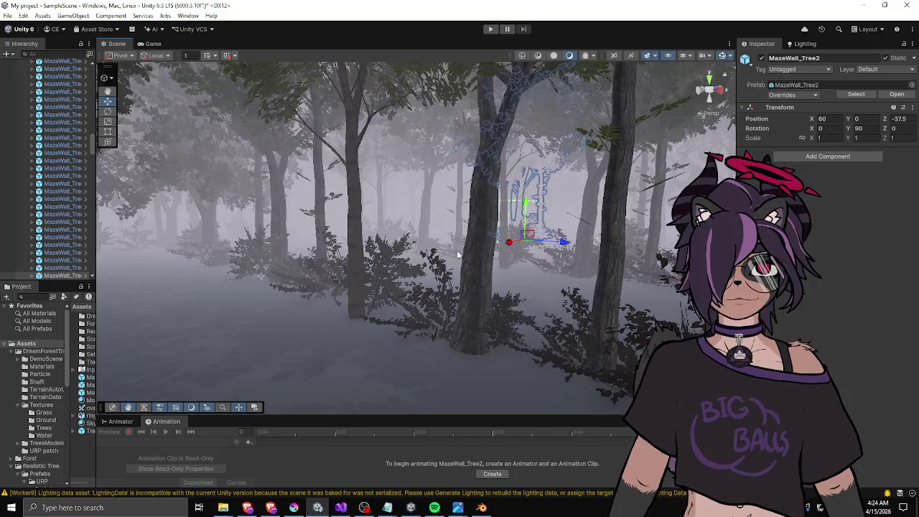
drag(540, 217, 358, 255)
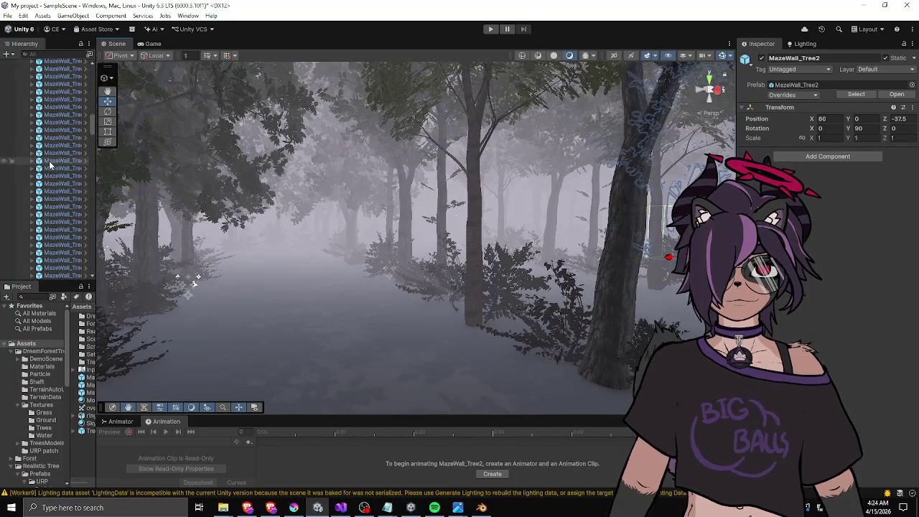
scroll(49, 164, up, 15)
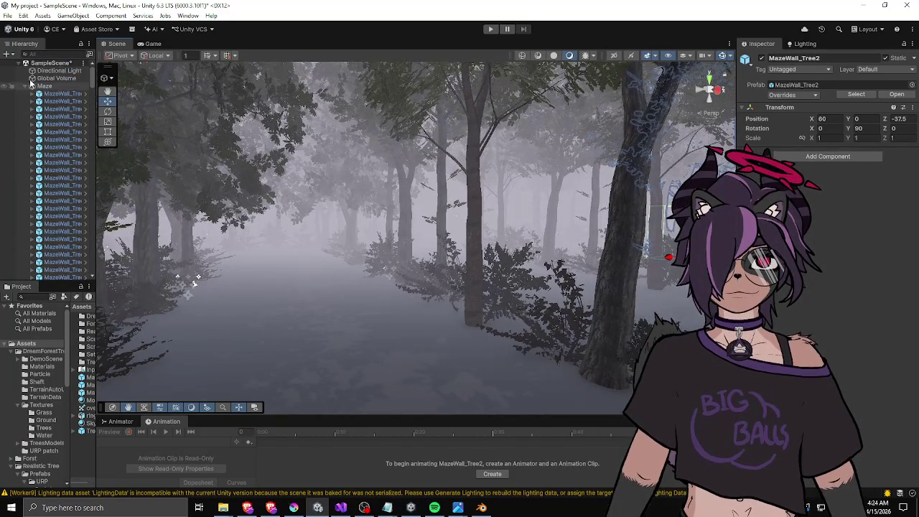
click(42, 147)
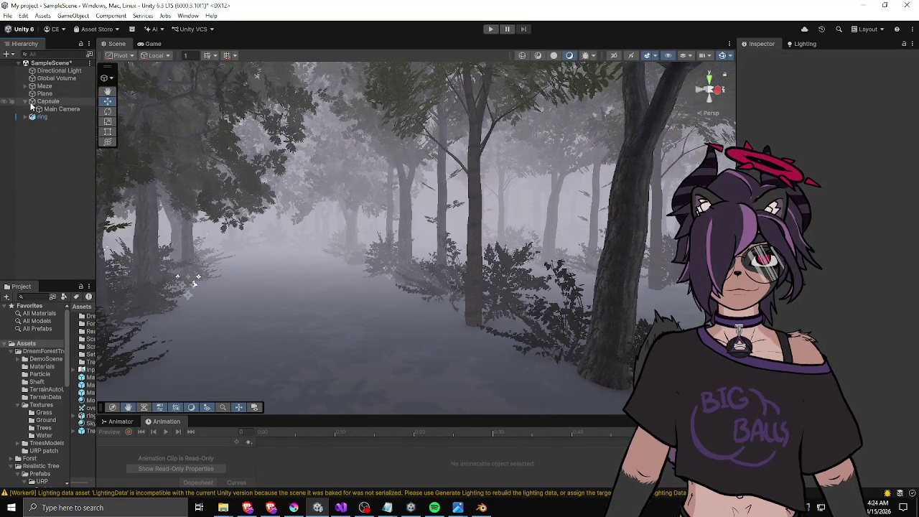
scroll(309, 215, up, 3)
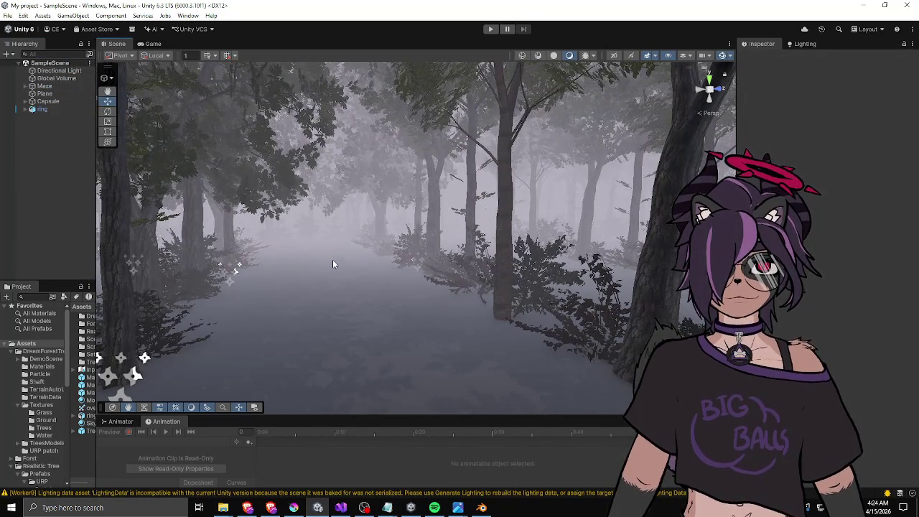
mouse_move(333, 264)
mouse_down()
mouse_move(373, 287)
mouse_move(181, 283)
mouse_move(517, 273)
mouse_up()
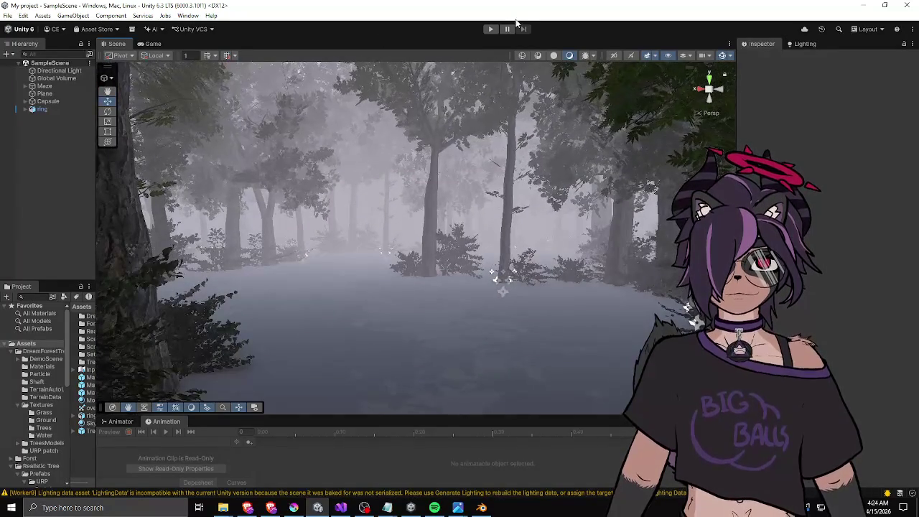
Enter Play mode and walk the player through the foggy forest with WASD.
click(491, 29)
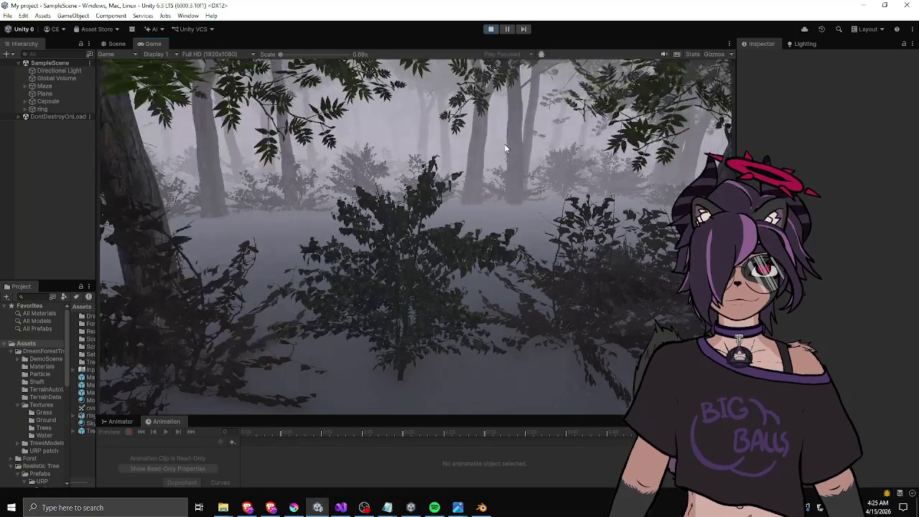
key(d)
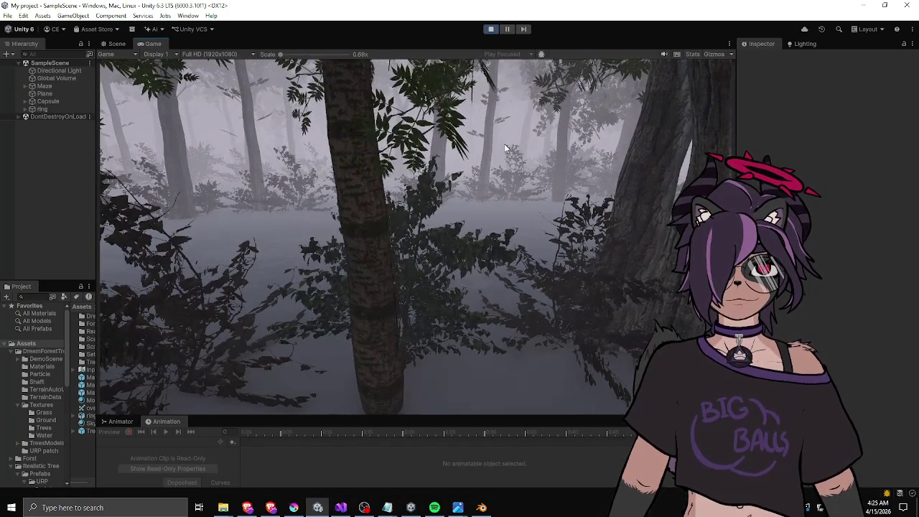
key(w)
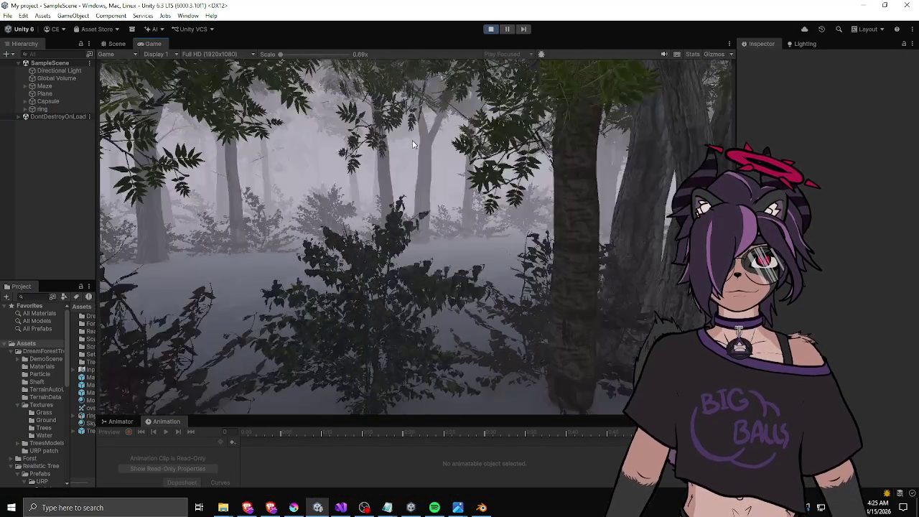
key(w)
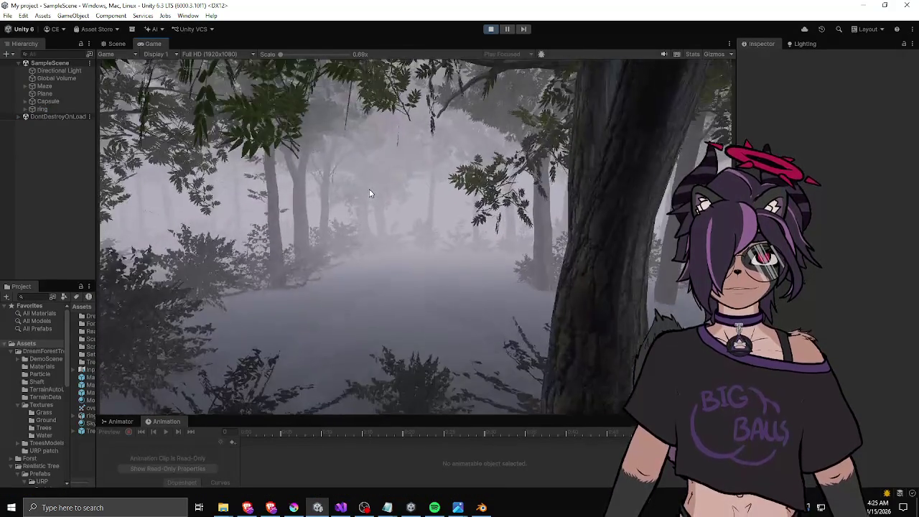
key(w)
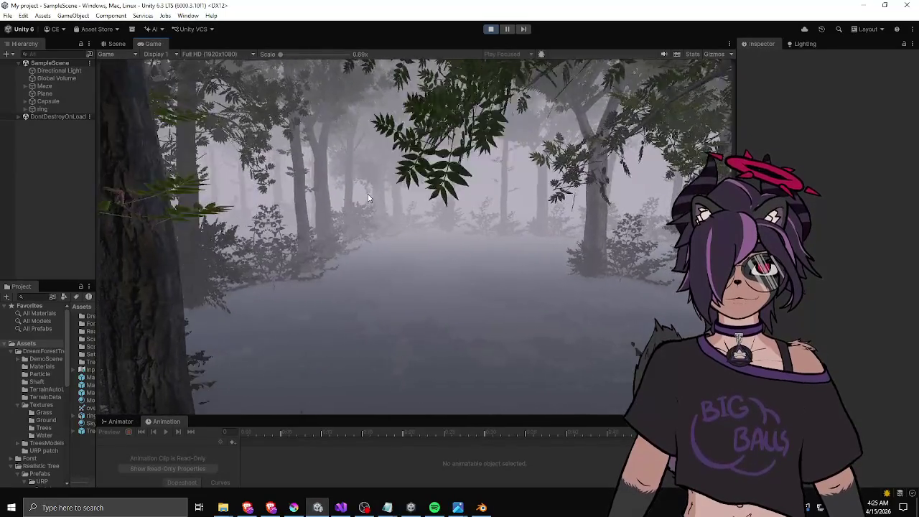
key(w)
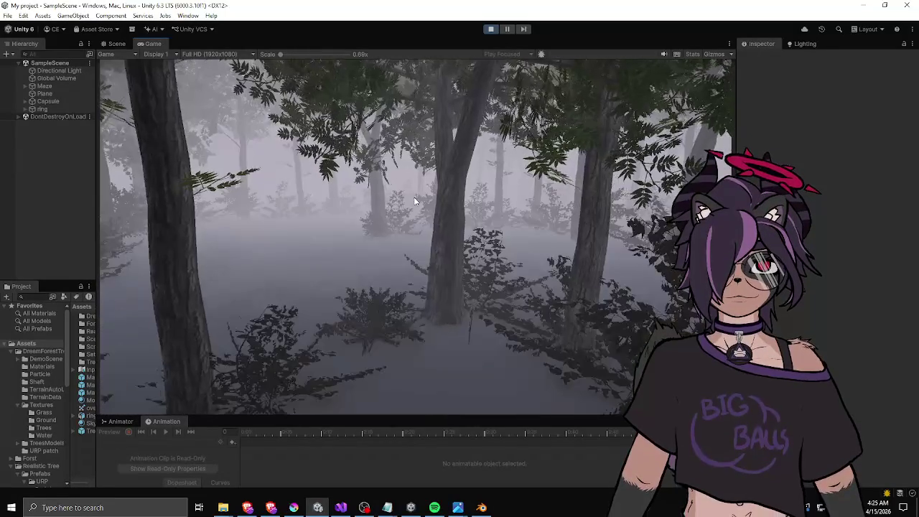
key(w)
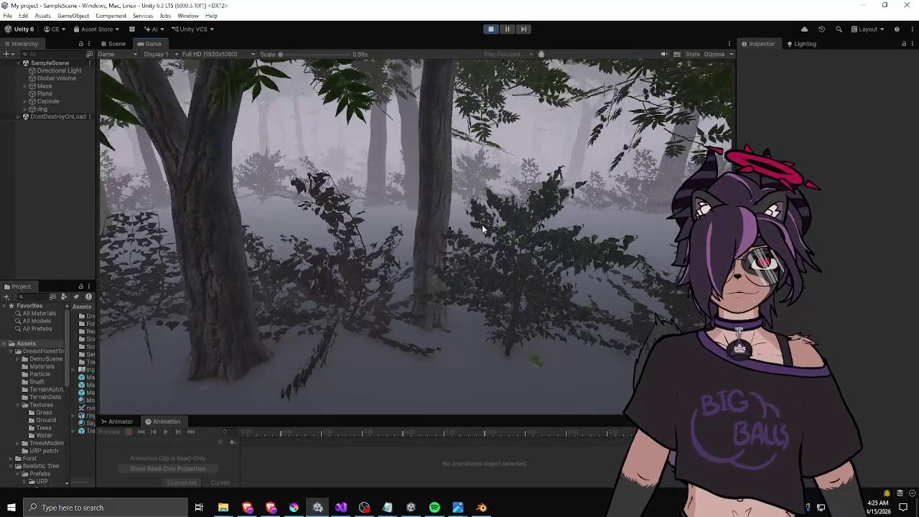
key(w)
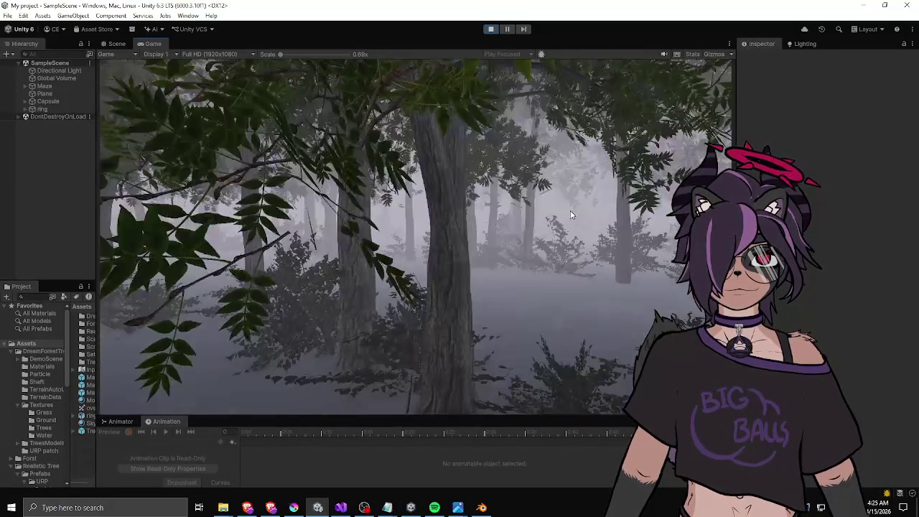
key(w)
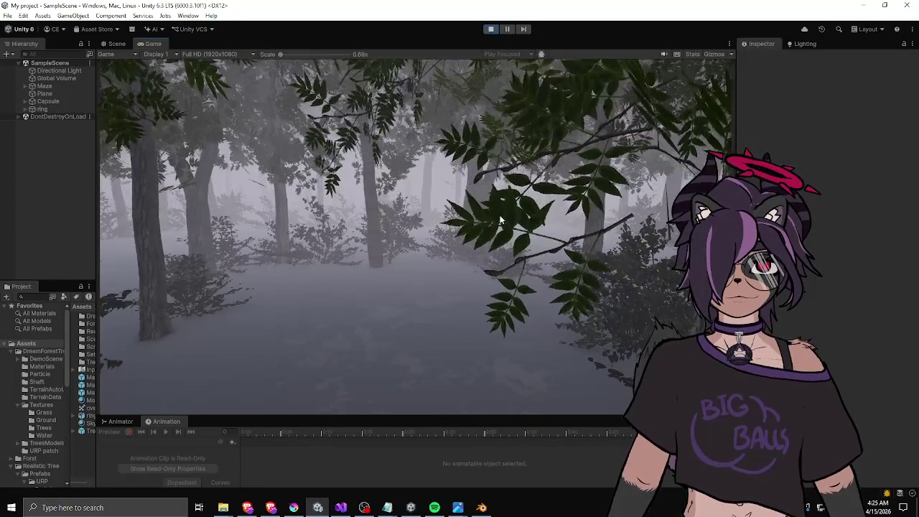
key(w)
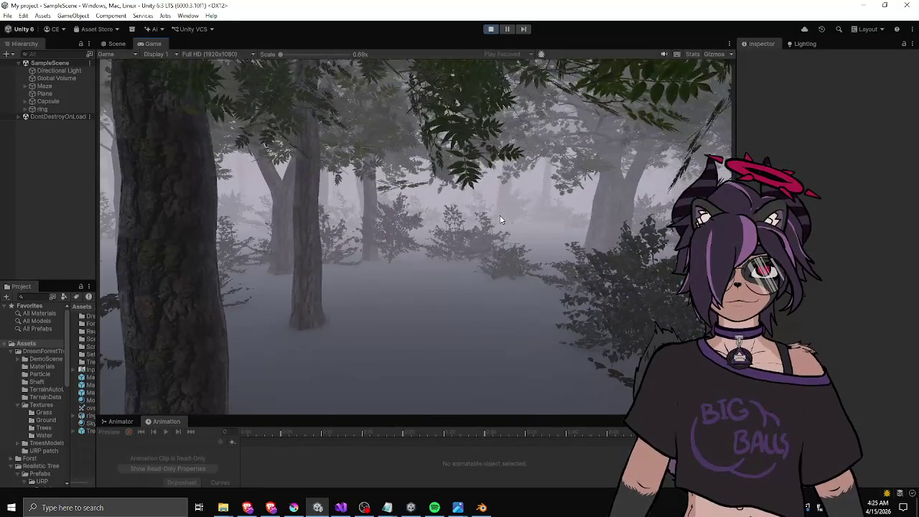
key(w)
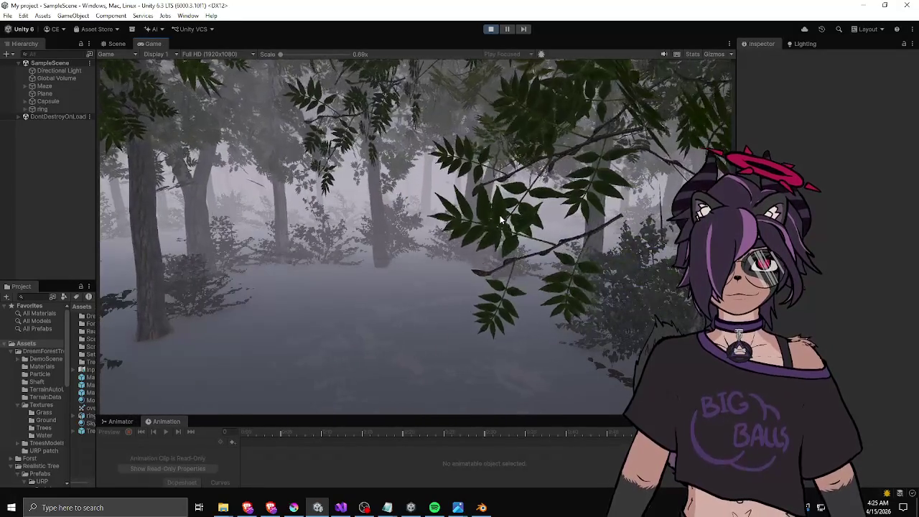
key(w)
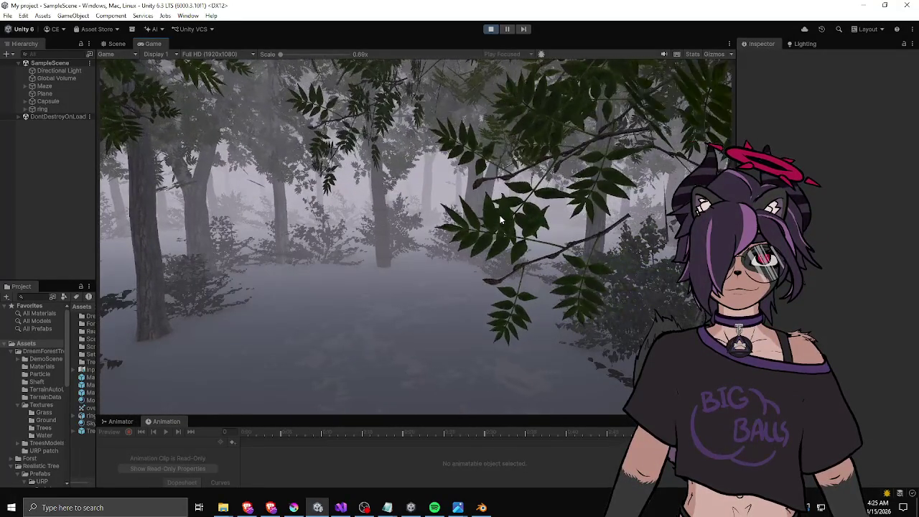
key(w)
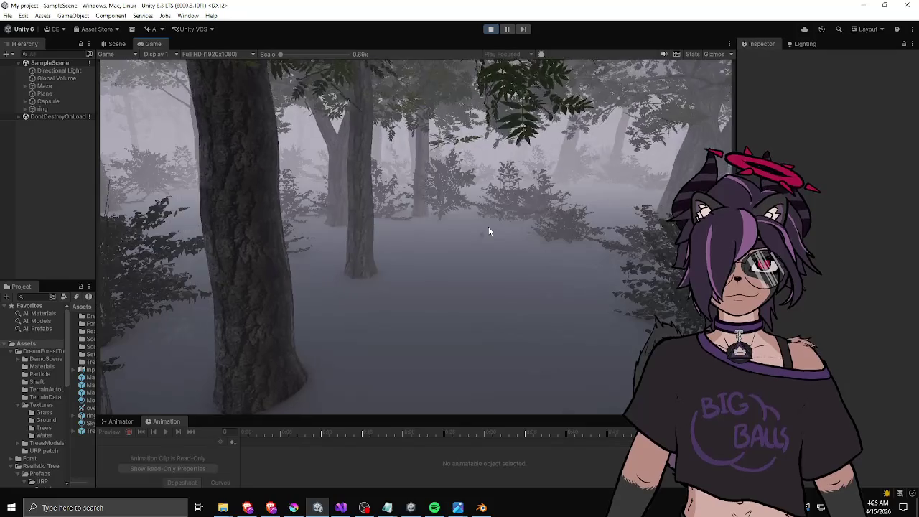
key(w)
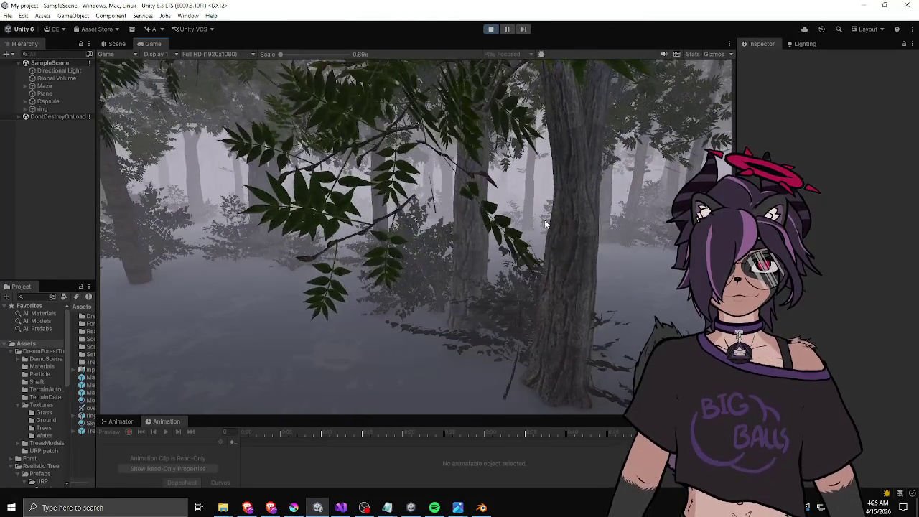
key(w)
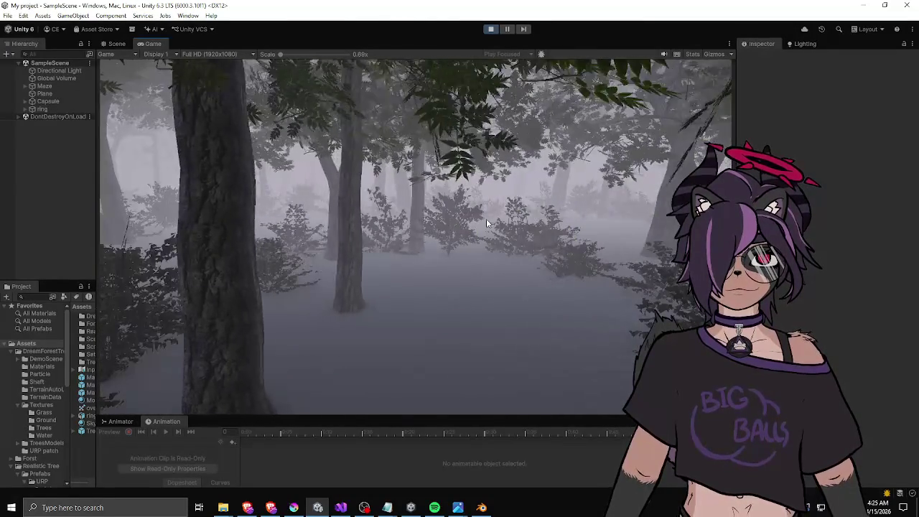
key(w)
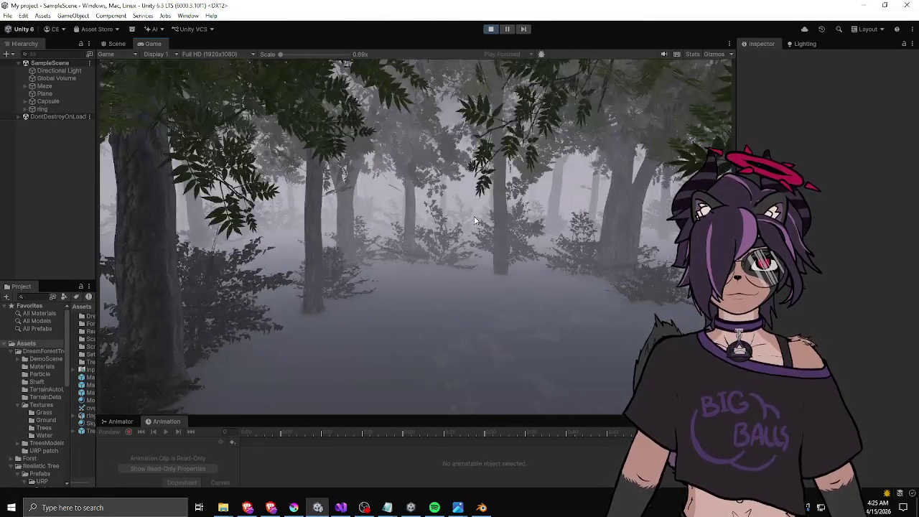
key(w)
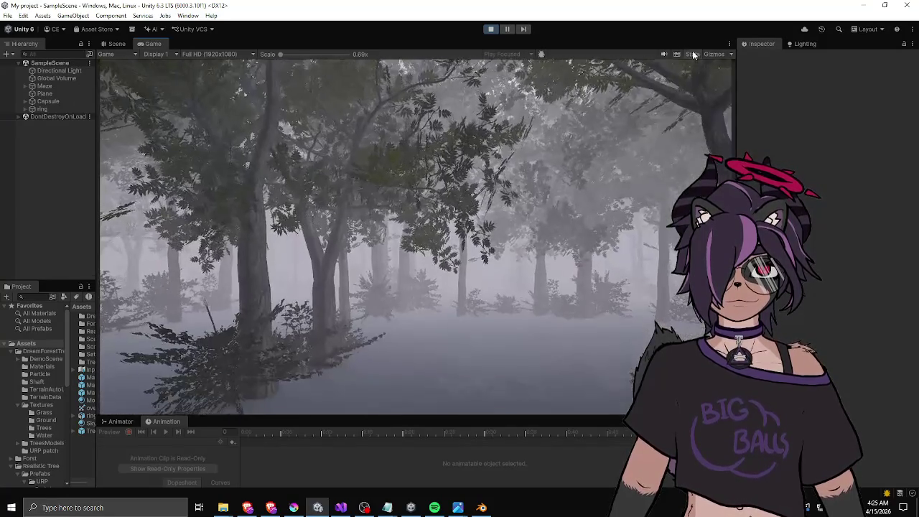
Show the Stats overlay while walking on, then stop Play mode and widen the side panels.
click(691, 52)
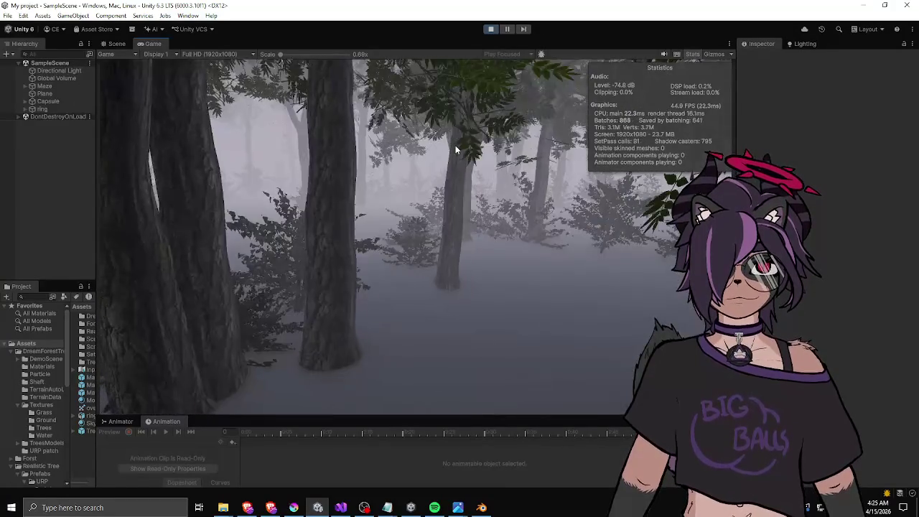
key(w)
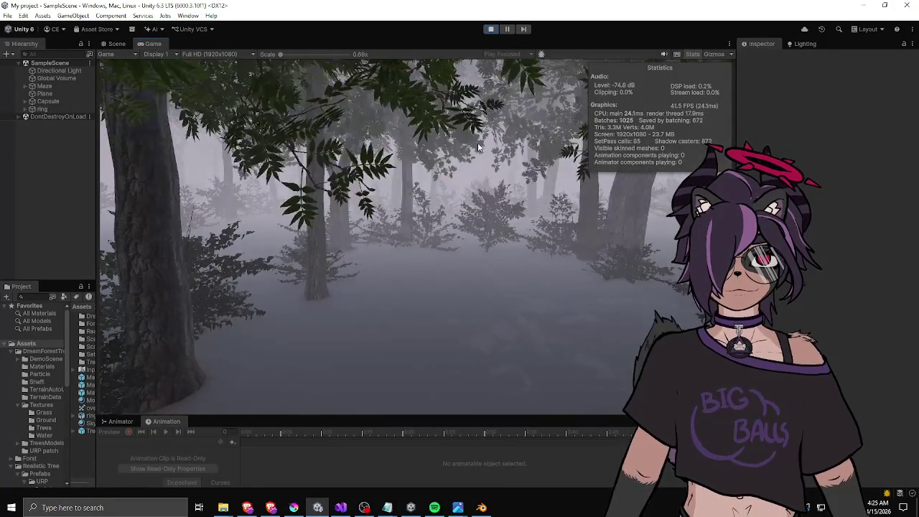
key(w)
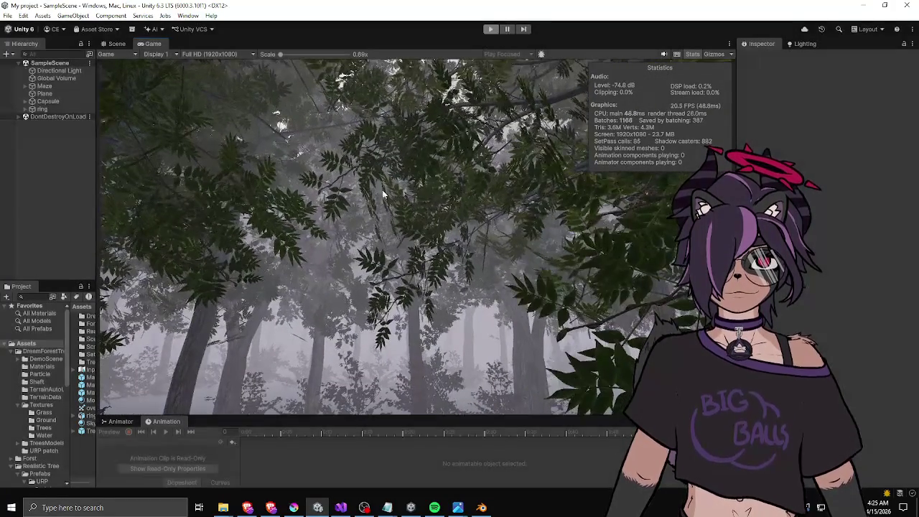
key(ctrl+p)
mouse_move(95, 349)
mouse_down()
mouse_move(174, 345)
mouse_move(180, 359)
mouse_up()
In the MazeWall_Tree1 prefab, turn Static off for the root and all its children.
double_click(104, 385)
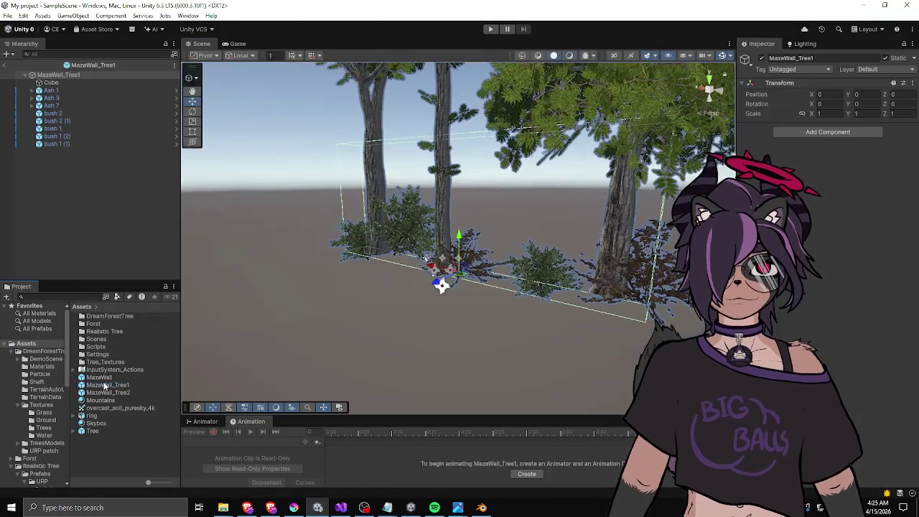
click(47, 91)
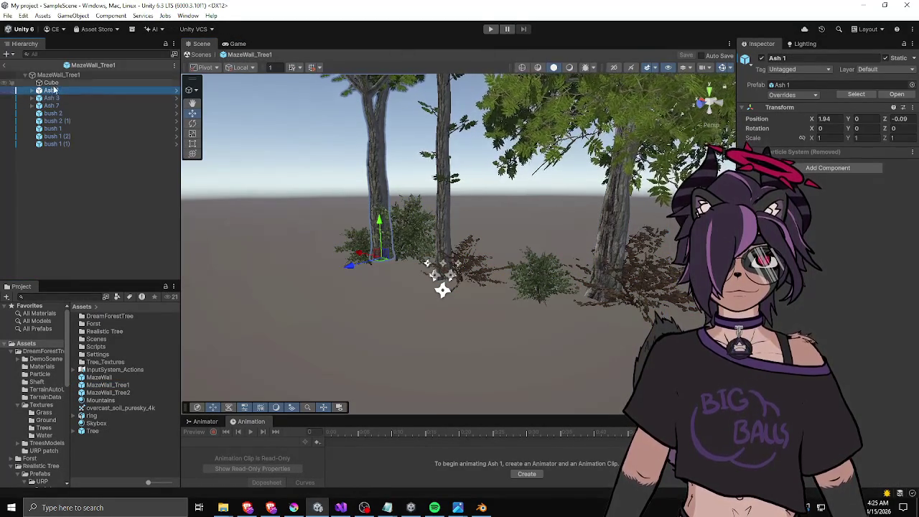
click(55, 77)
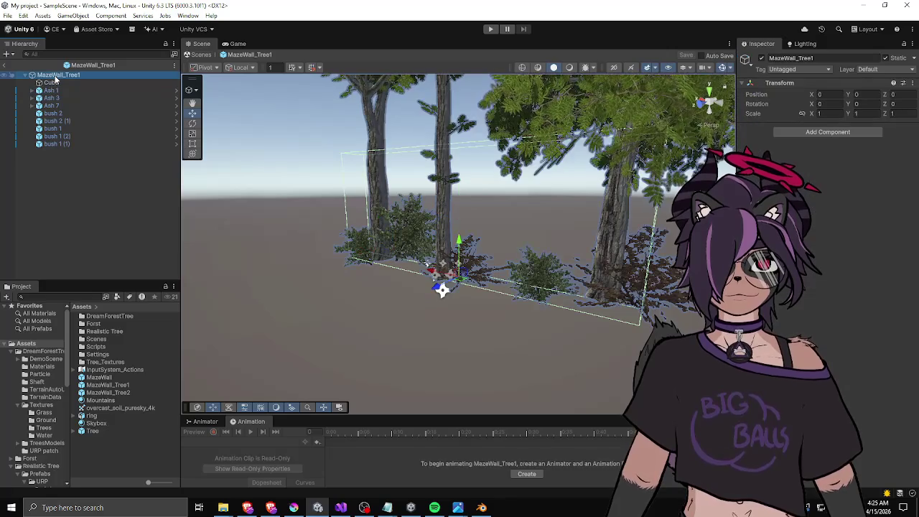
click(884, 57)
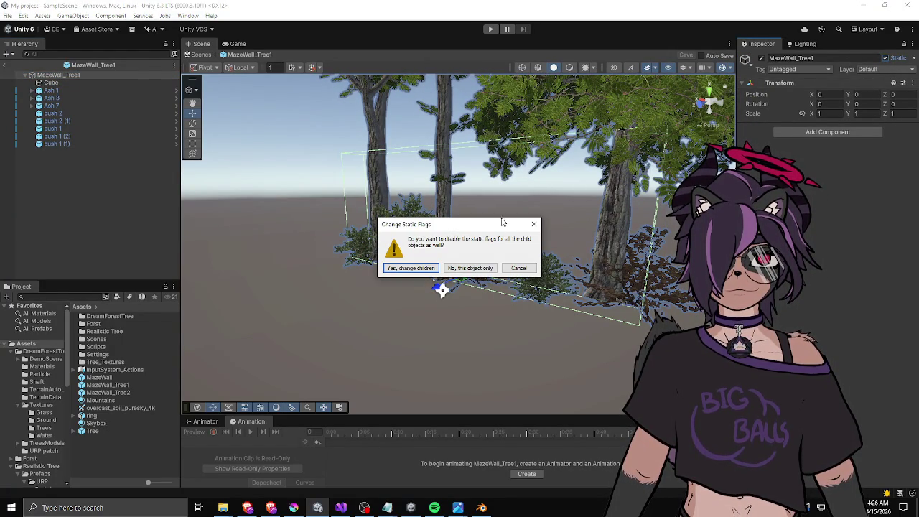
click(411, 268)
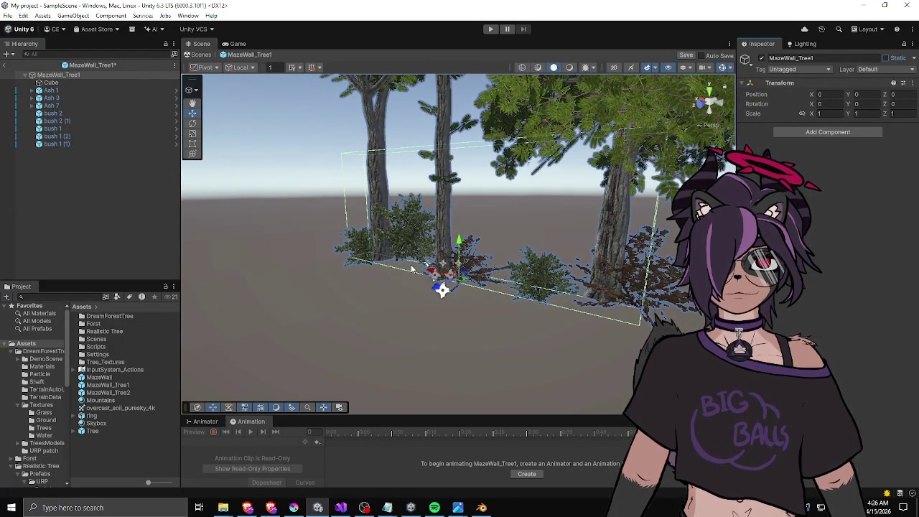
Select the Cube and all the bushes and mark them static.
click(112, 83)
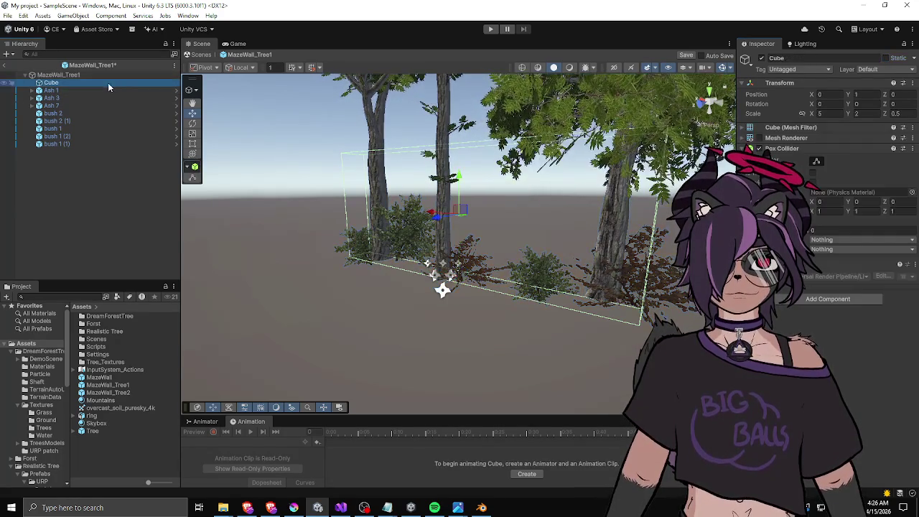
ctrl+click(61, 114)
ctrl+click(57, 121)
ctrl+click(55, 128)
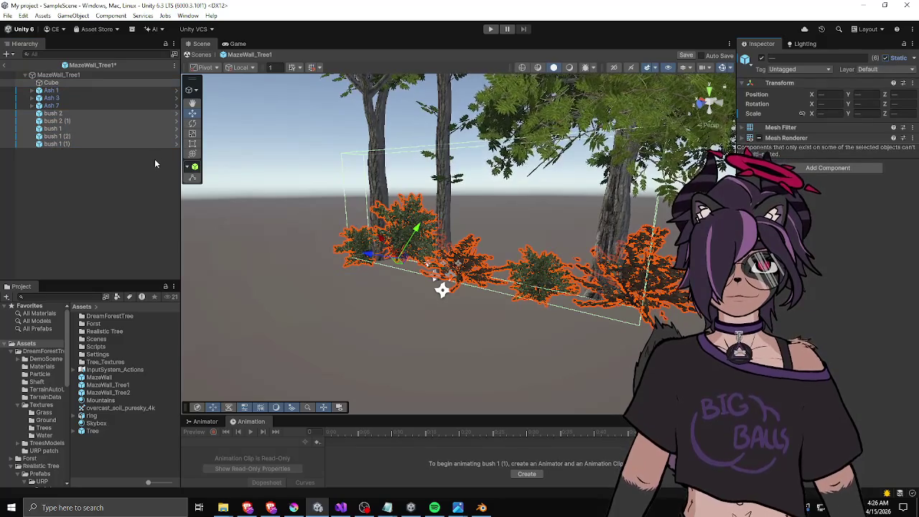
click(140, 171)
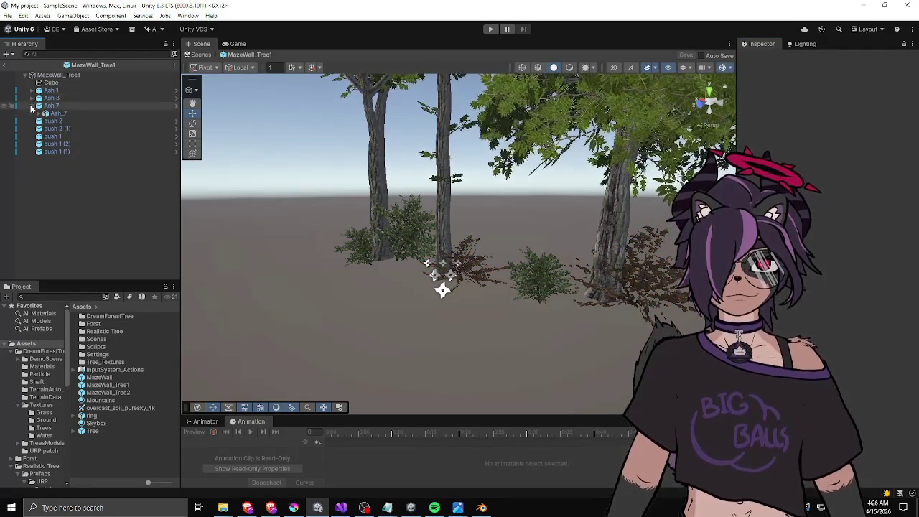
In MazeWall_Tree2, clear Static on all children, then make the Cube and bushes static.
double_click(100, 392)
click(885, 58)
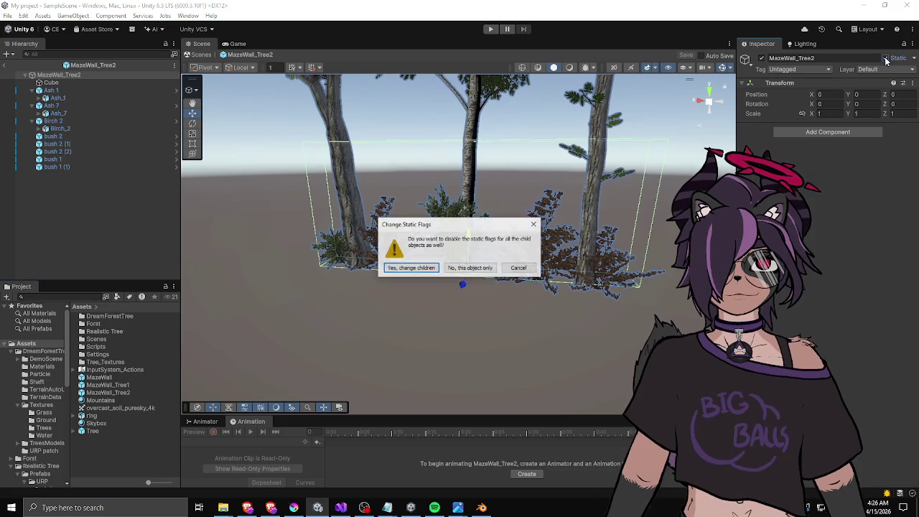
click(401, 268)
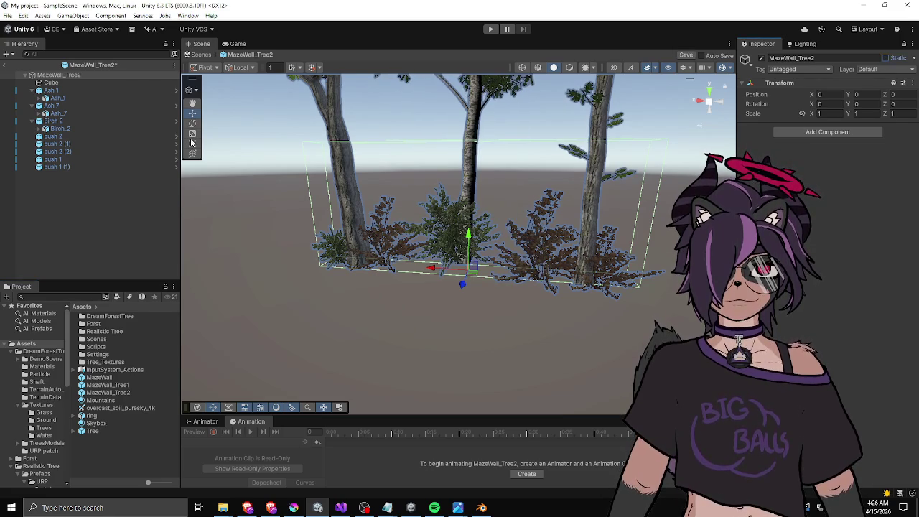
click(63, 83)
ctrl+click(57, 143)
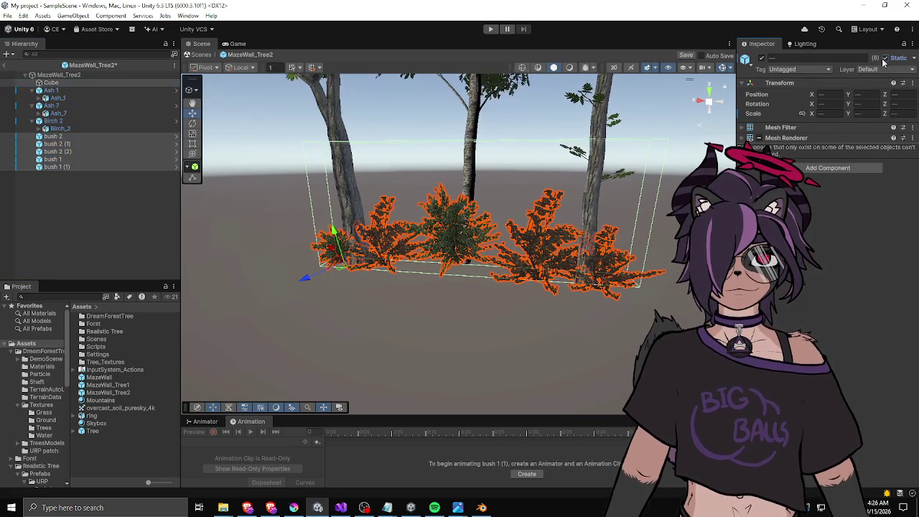
click(97, 200)
Check the bushes' static setting in MazeWall_Tree1, then exit Prefab Mode.
double_click(108, 384)
click(86, 76)
click(60, 121)
key(Down)
key(Down)
key(Down)
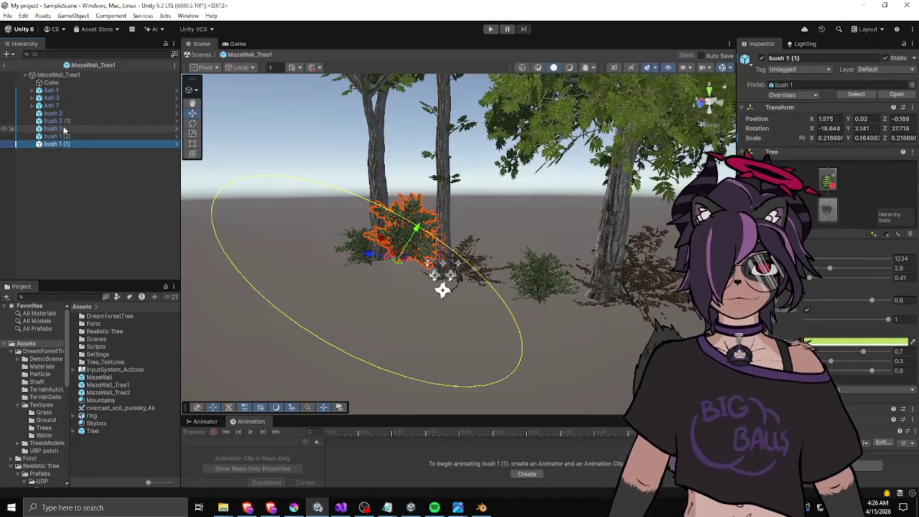
click(4, 66)
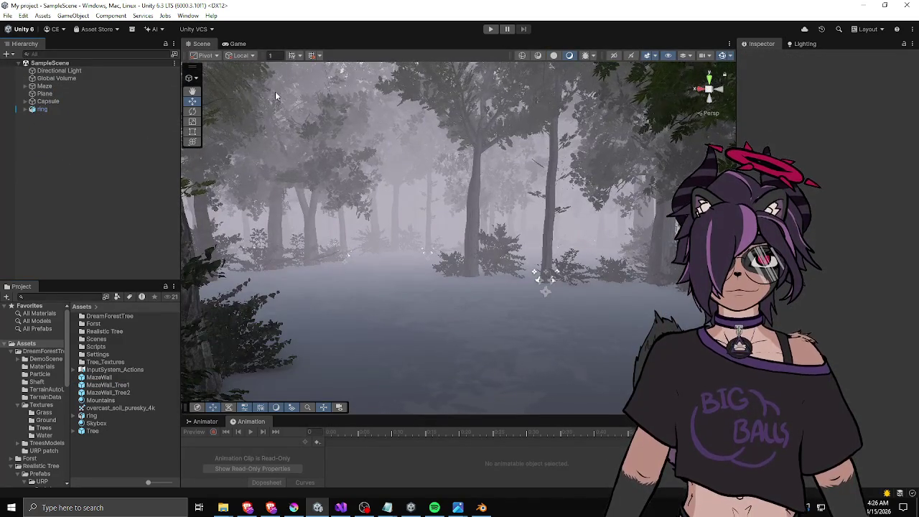
Play the scene, walk forward along the misty forest path with W, then stop Play mode.
click(491, 30)
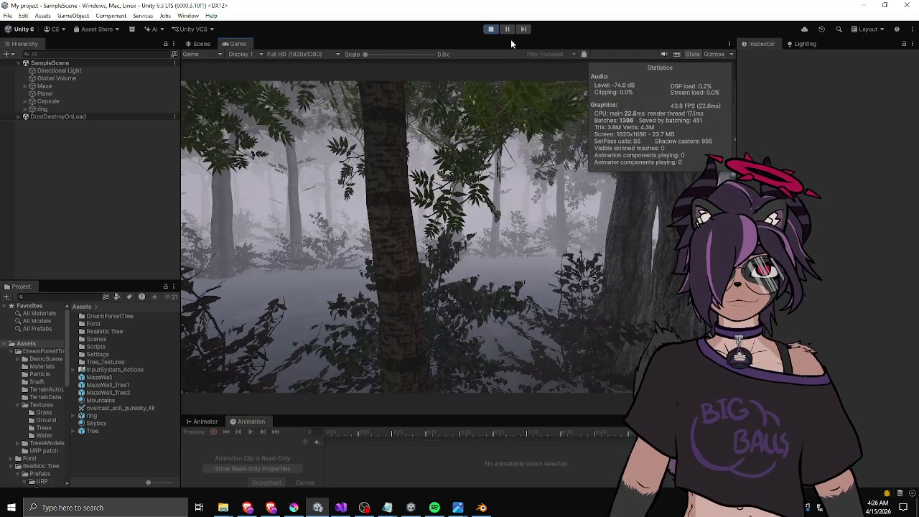
key(w)
key(w)
key(w)
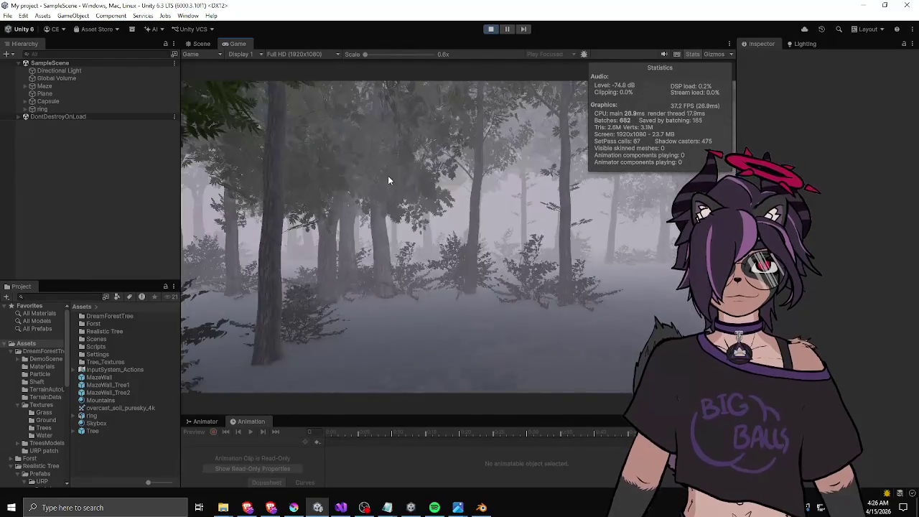
key(w)
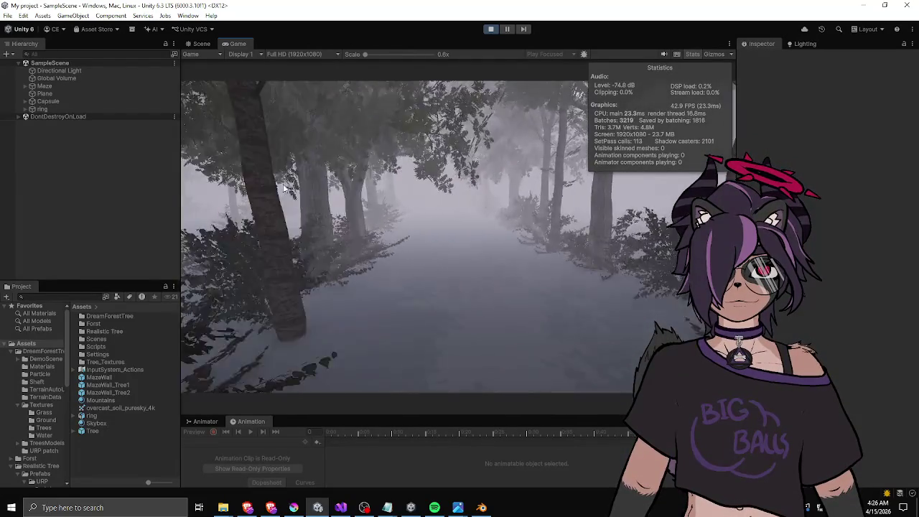
key(w)
key(w)
key(w)
key(w)
key(w)
key(w)
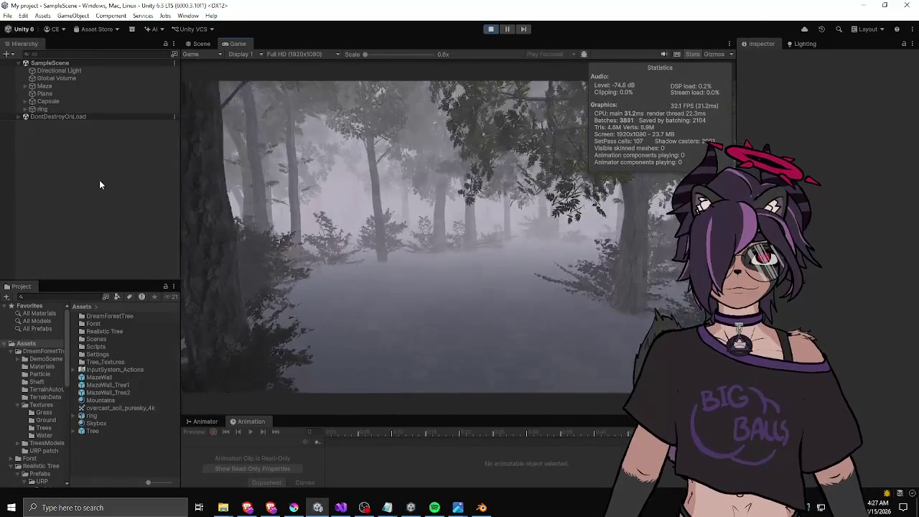
key(w)
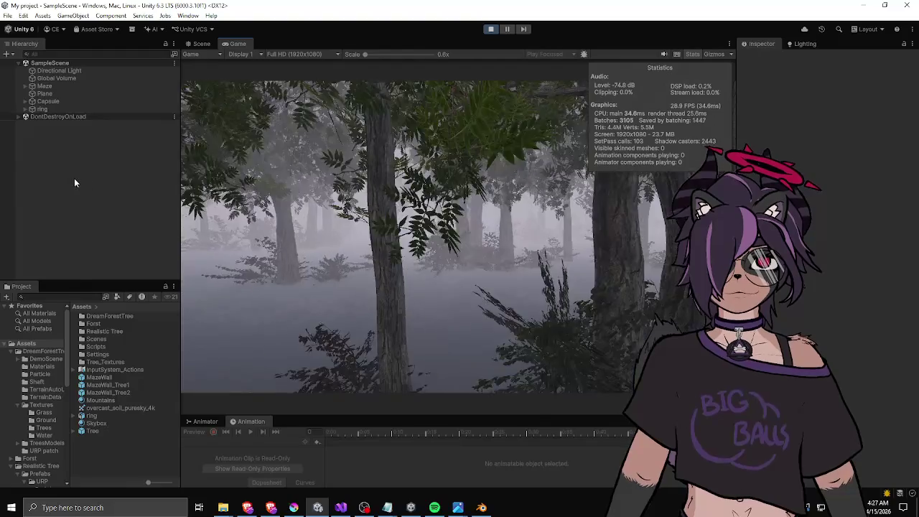
key(w)
key(w)
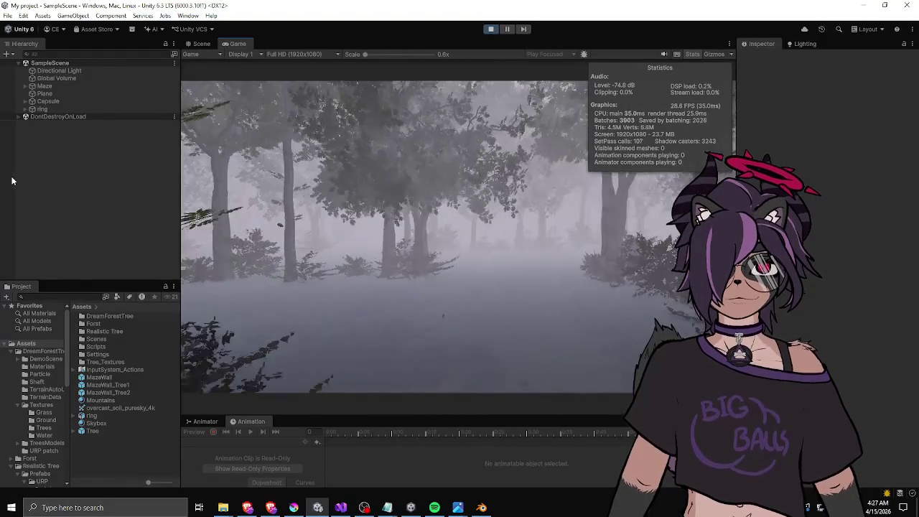
key(w)
key(w)
key(w)
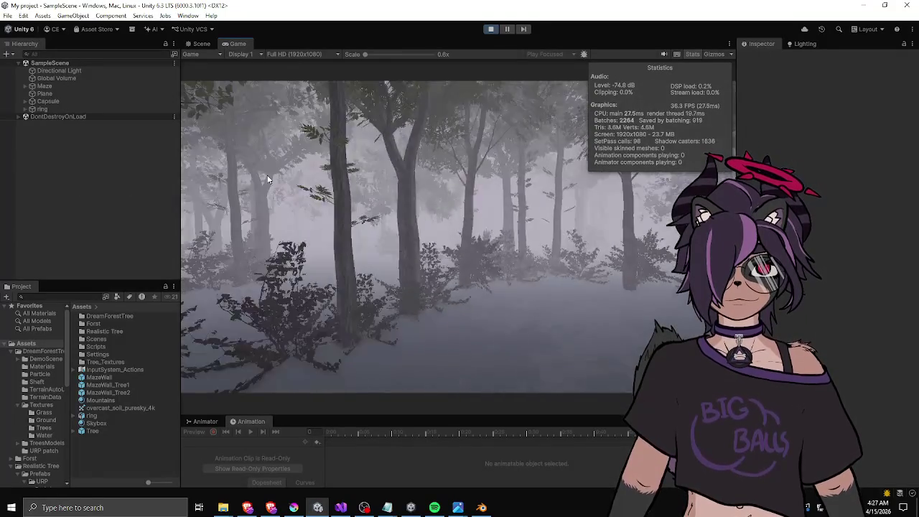
key(w)
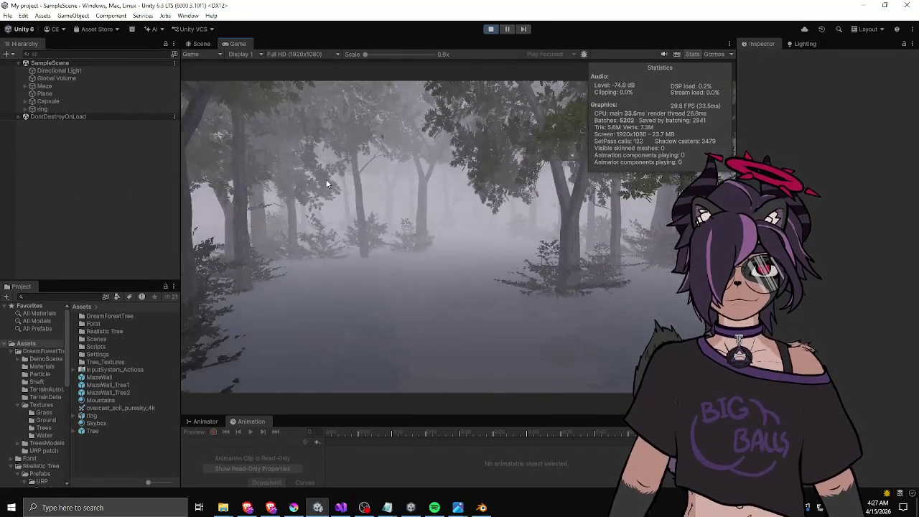
key(w)
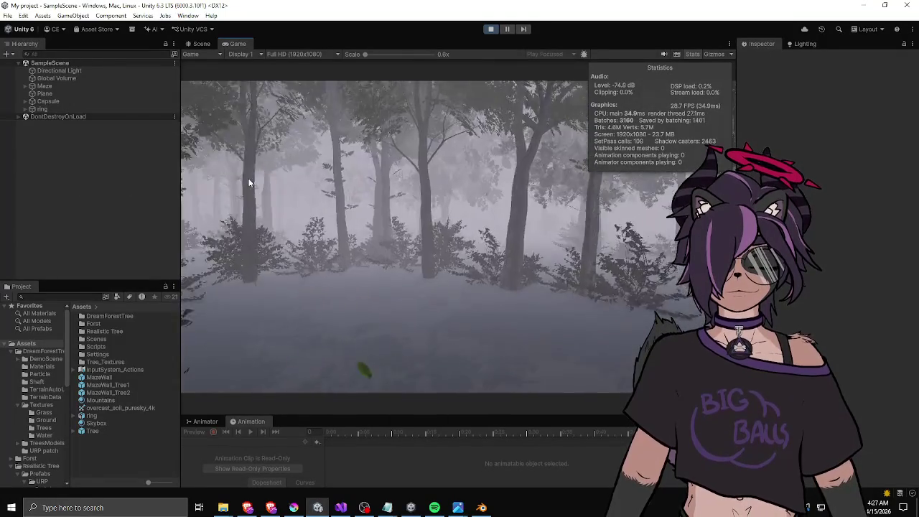
key(w)
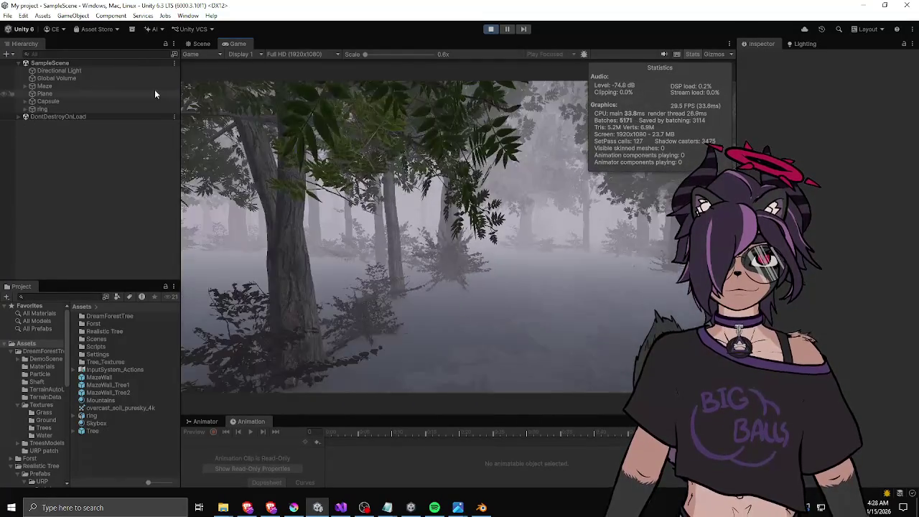
key(ctrl+p)
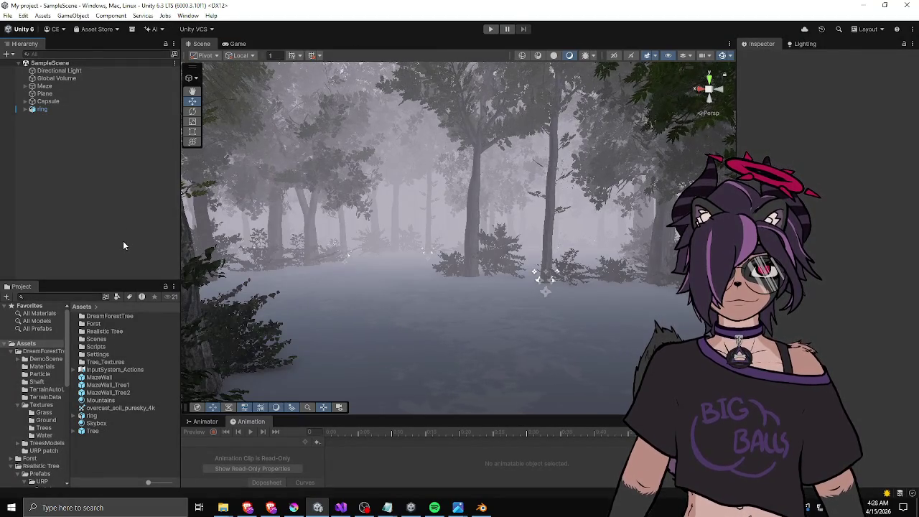
Browse the Lux Instant Vegetation pack's Core and Demo subfolders inside Forst, then return to Assets.
double_click(94, 323)
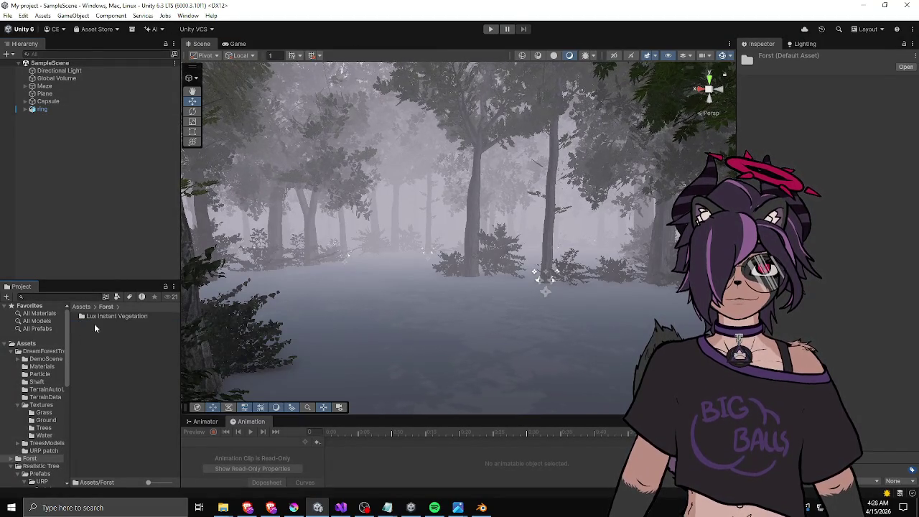
double_click(109, 316)
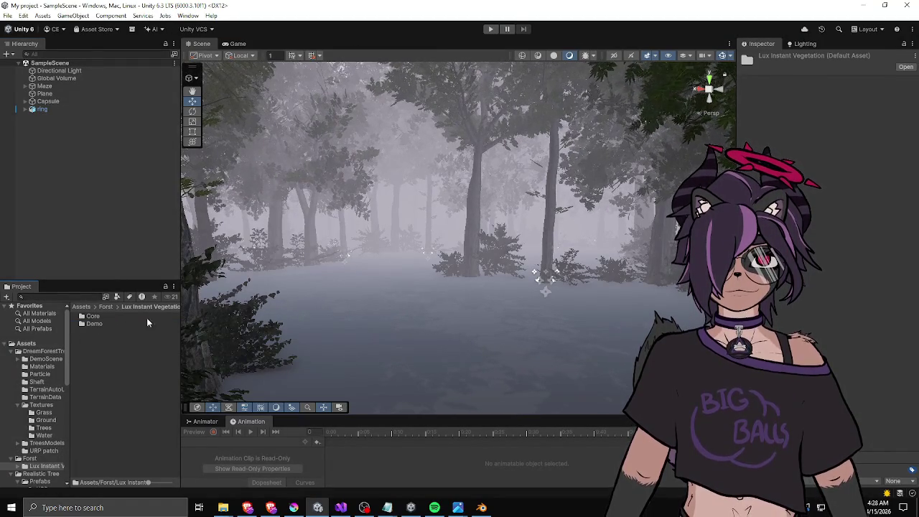
drag(178, 323, 225, 323)
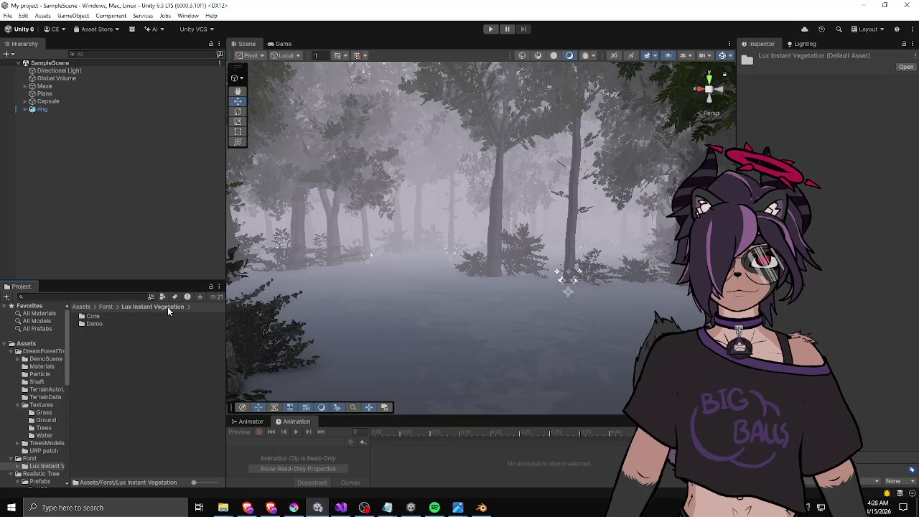
double_click(95, 316)
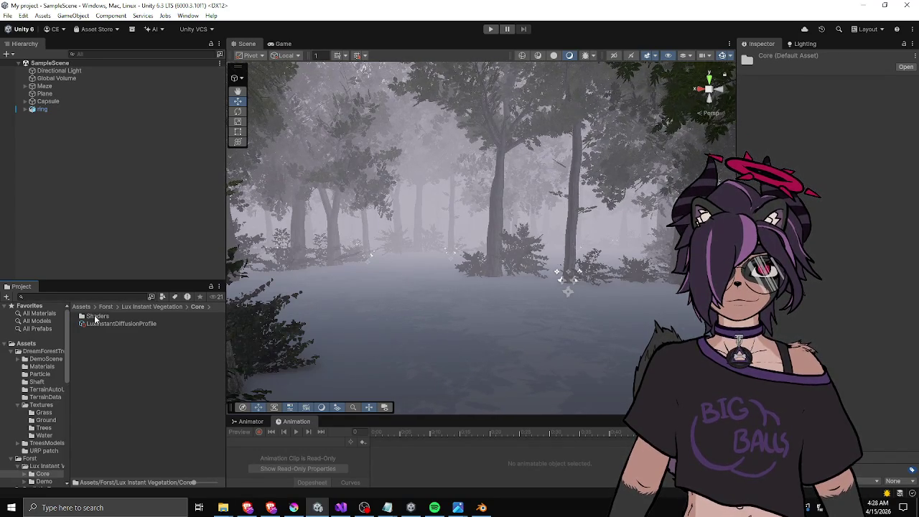
click(105, 307)
double_click(108, 315)
double_click(96, 324)
click(105, 307)
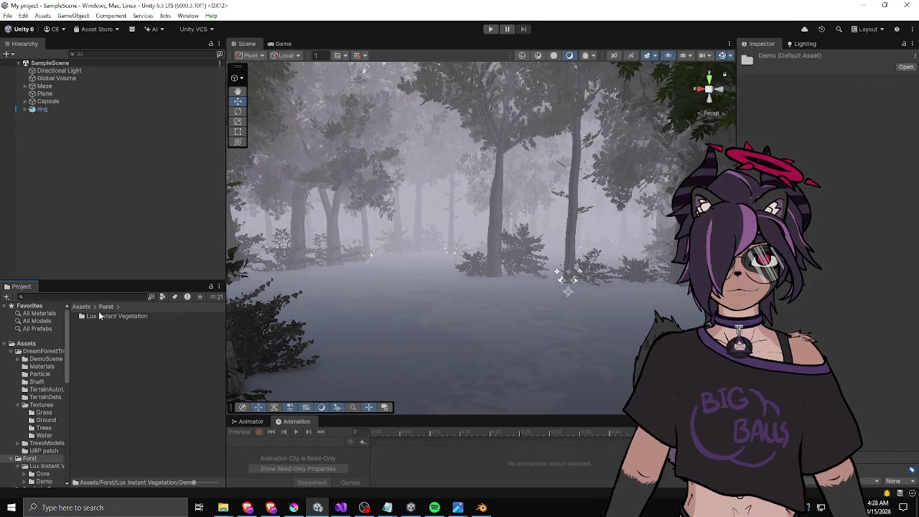
click(86, 308)
Delete the Forst folder from Assets and confirm the deletion.
drag(95, 330, 98, 326)
key(Delete)
key(Return)
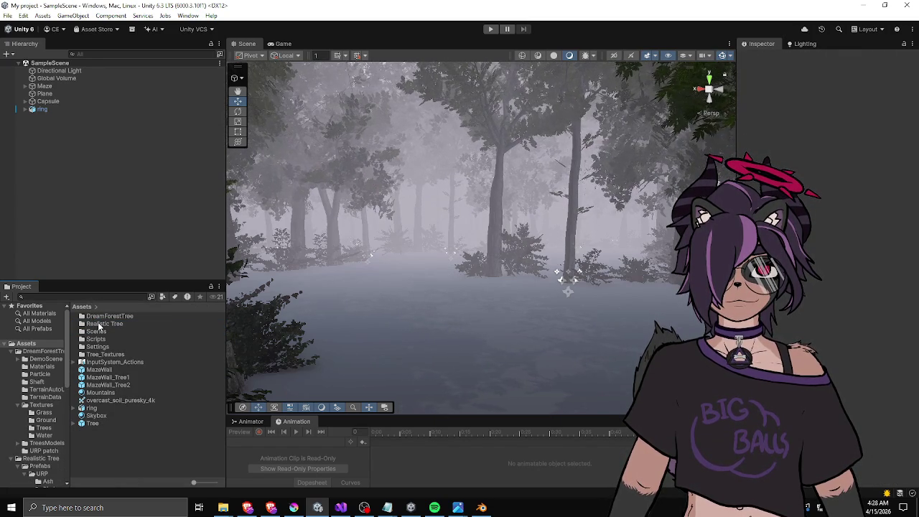
Inspect the Tree_Textures normal_specular and shadow textures, and look inside DreamForestTree.
drag(430, 271, 290, 296)
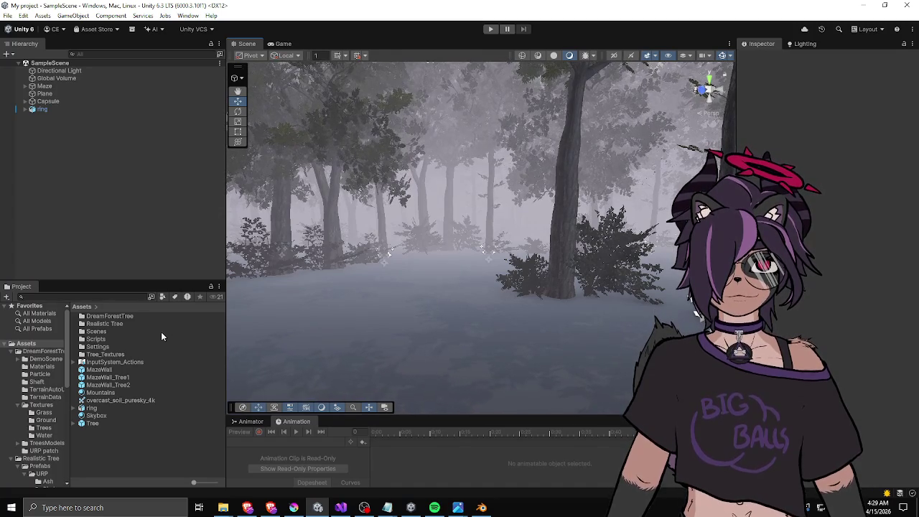
double_click(129, 353)
click(96, 317)
click(99, 324)
click(97, 332)
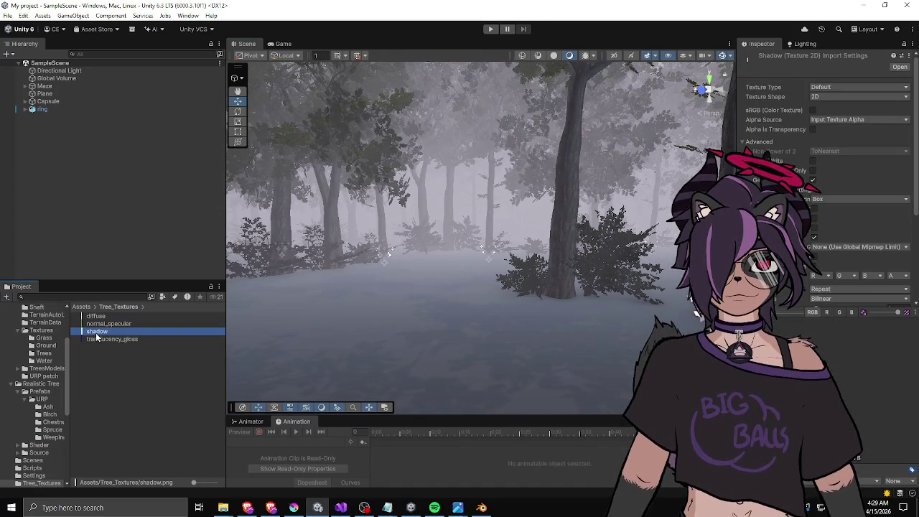
click(81, 306)
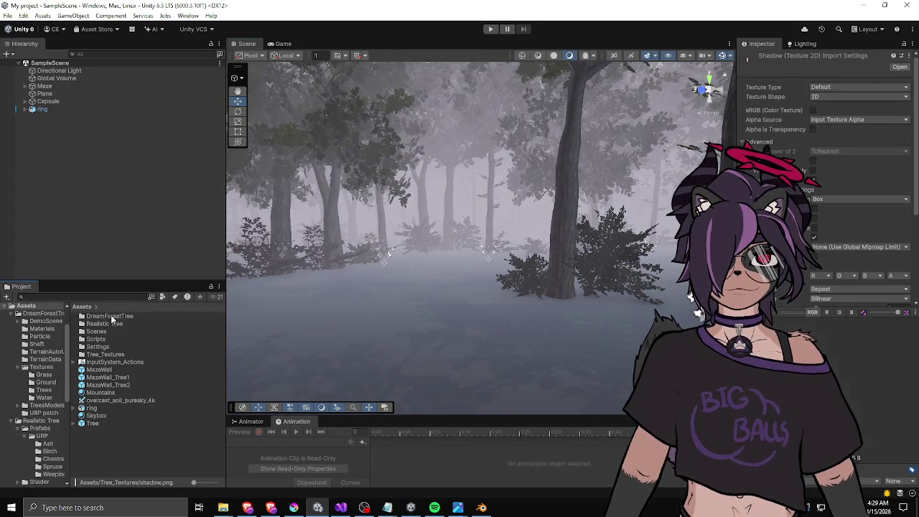
double_click(108, 316)
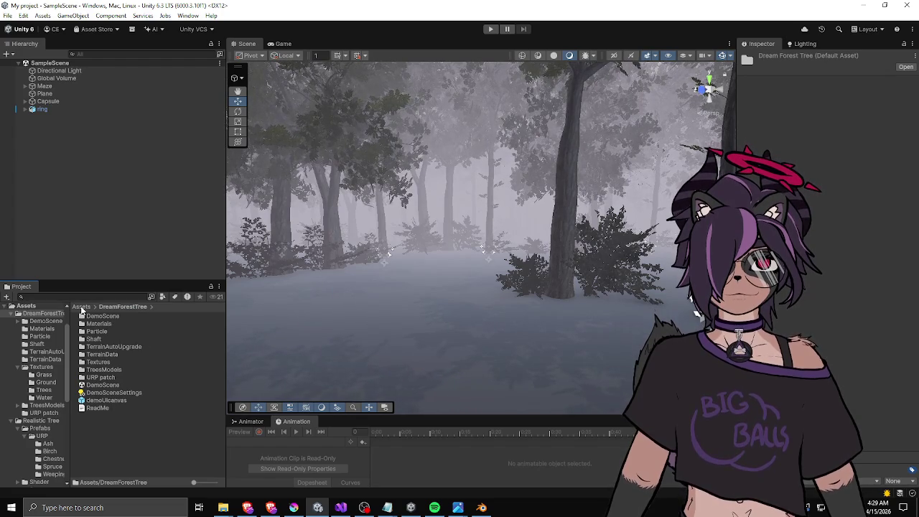
click(82, 308)
Review the Tree_Textures diffuse and translucency_gloss import settings, then return to the top Assets folder.
double_click(99, 354)
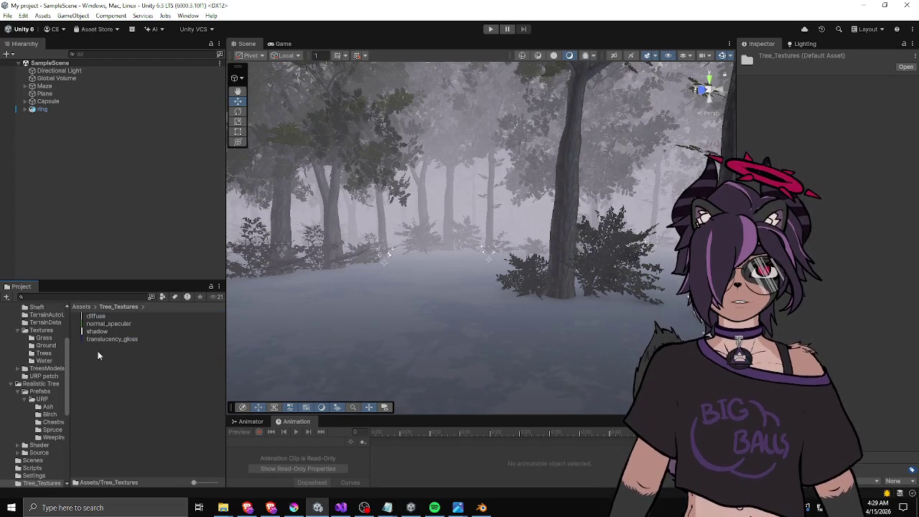
click(100, 339)
click(99, 331)
click(100, 316)
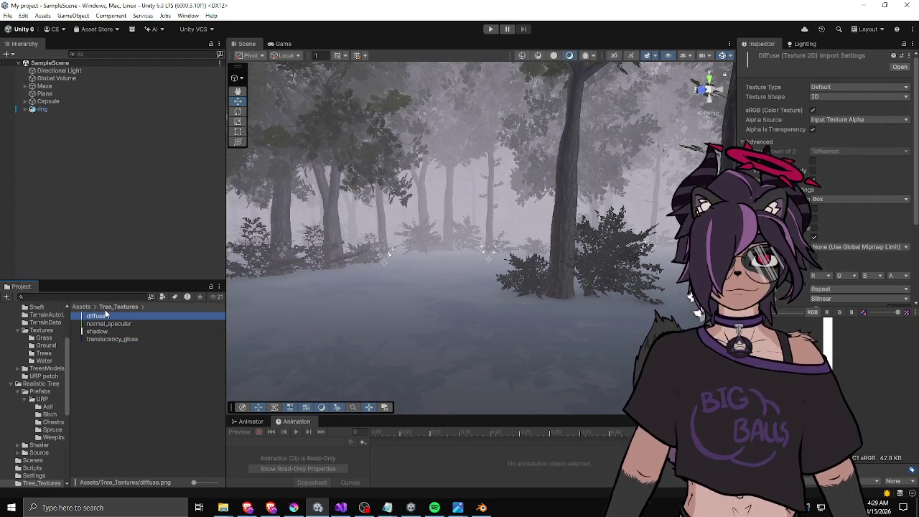
click(96, 323)
click(97, 332)
click(94, 340)
click(94, 339)
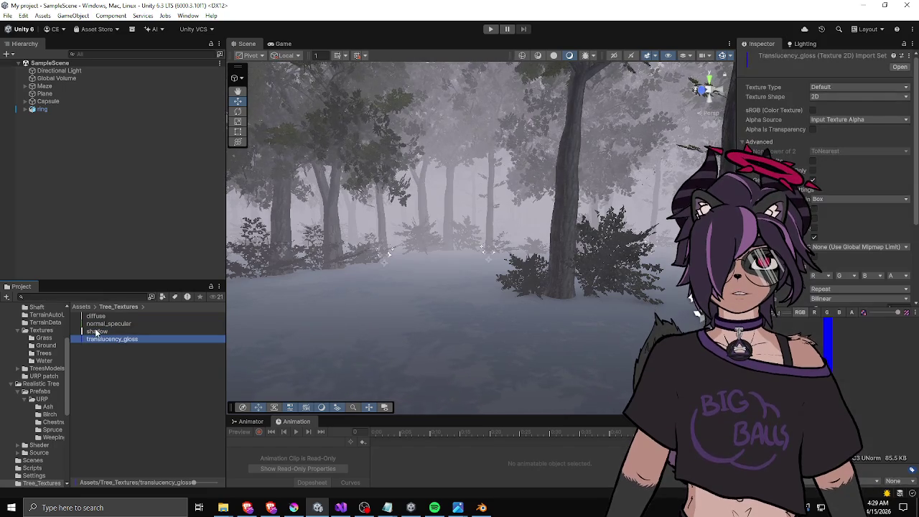
click(82, 308)
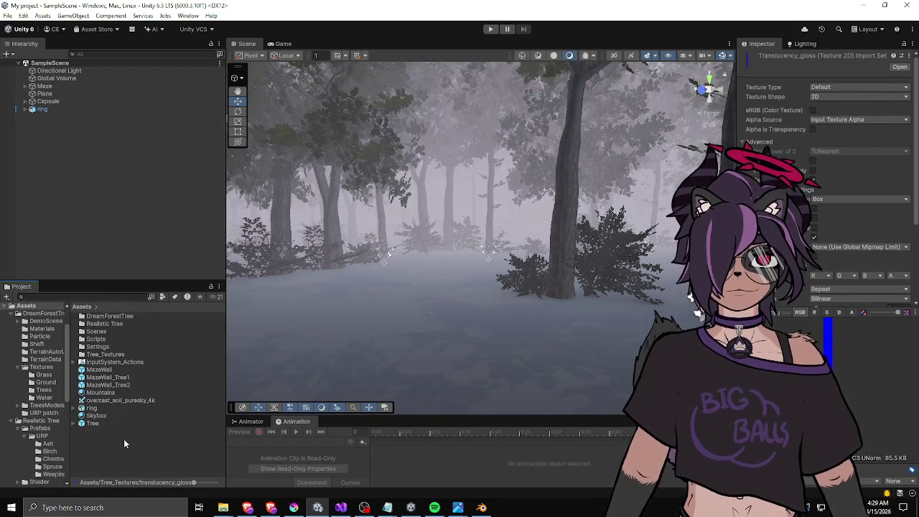
Create a new folder in Assets named ThirdParty, correcting the misspelled name.
right_click(123, 439)
mouse_move(160, 183)
click(281, 184)
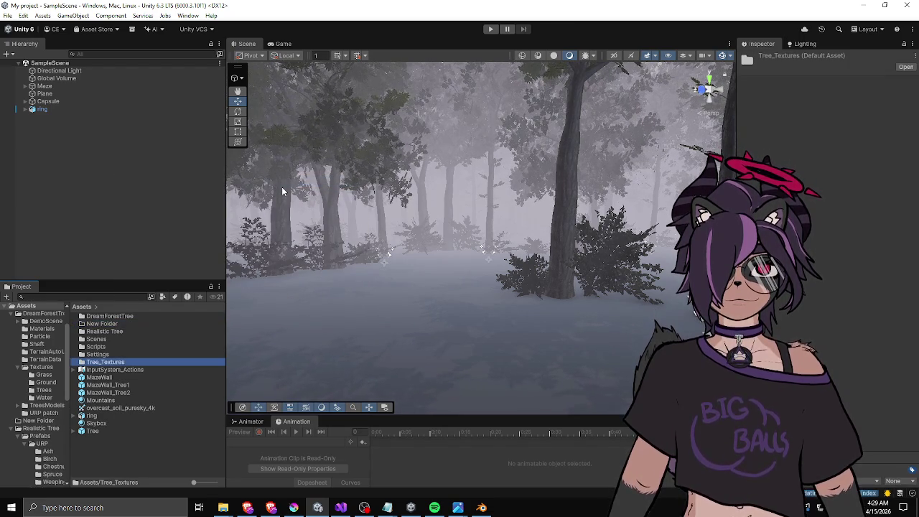
click(114, 323)
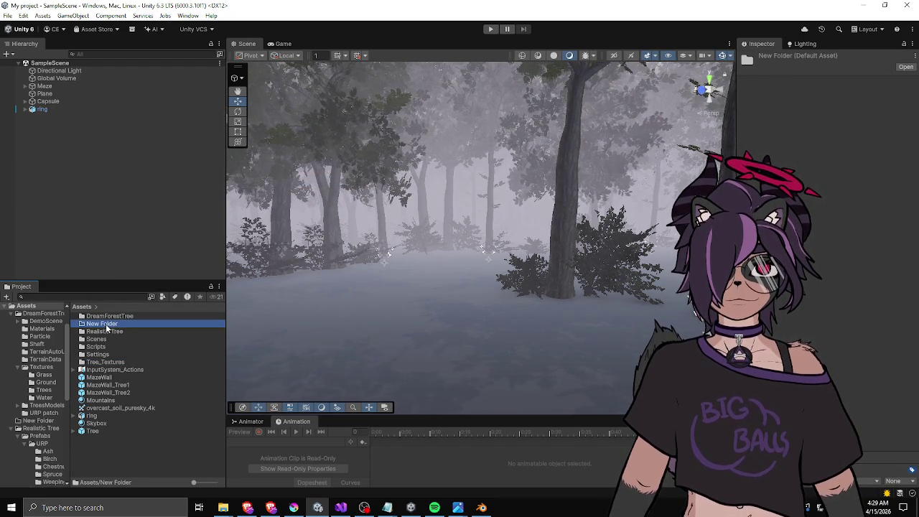
click(106, 324)
text(ThirdPers)
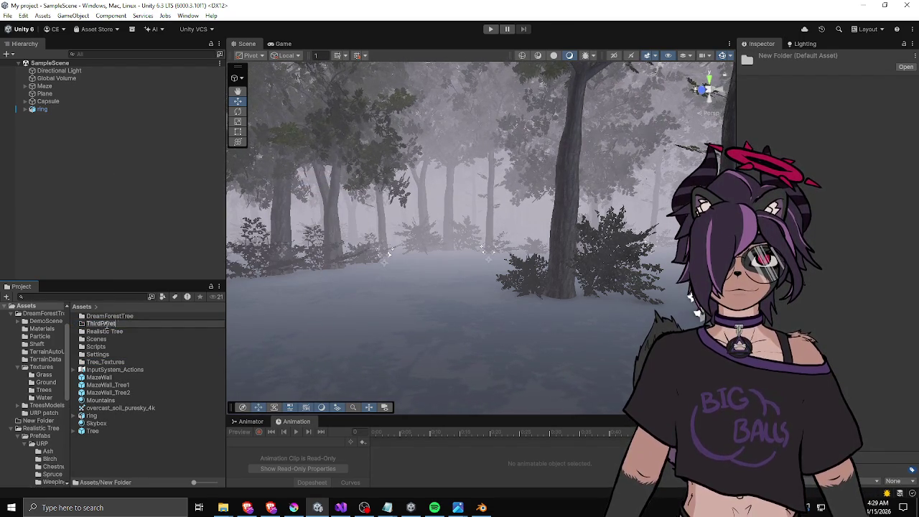
text(y)
key(Return)
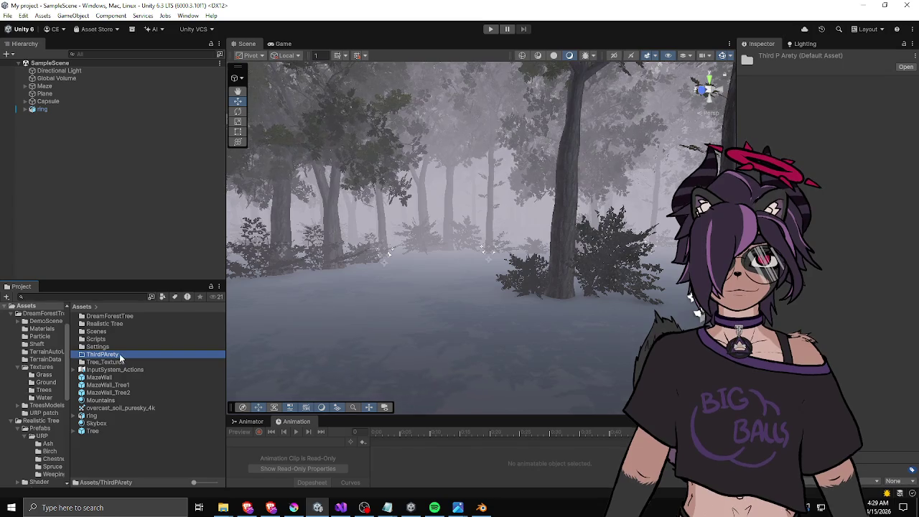
click(120, 356)
text(Af)
key(Return)
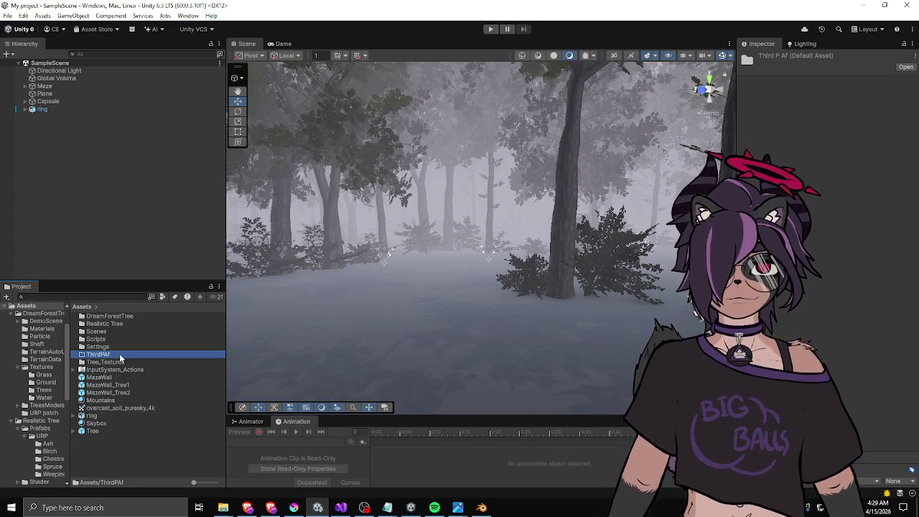
click(119, 354)
key(BackSpace)
key(BackSpace)
text(arty)
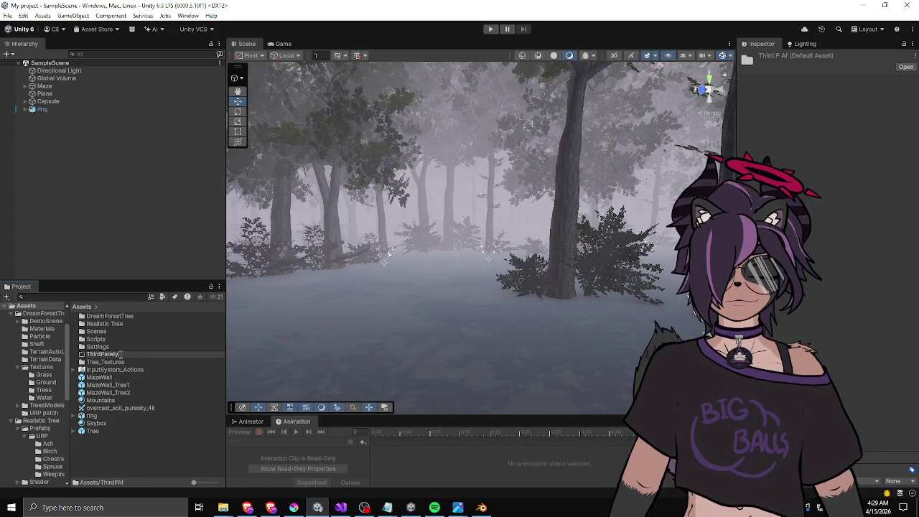
key(Return)
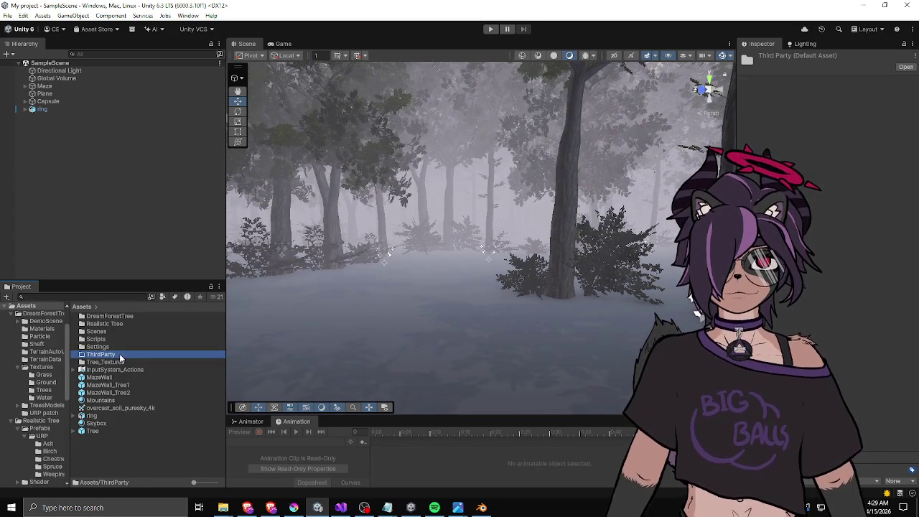
Move the DreamForestTree, Realistic Tree and Tree_Textures folders into ThirdParty.
click(111, 316)
ctrl+click(104, 324)
ctrl+click(104, 362)
drag(104, 361, 103, 361)
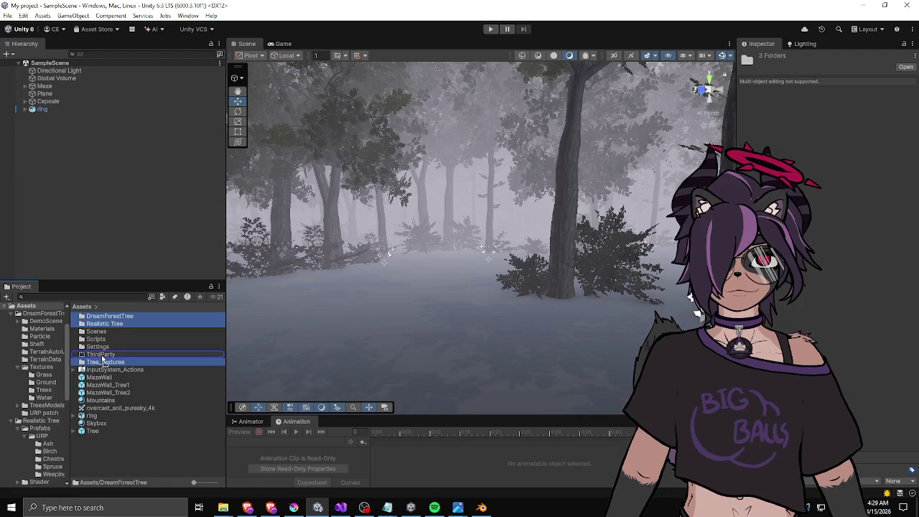
right_click(123, 425)
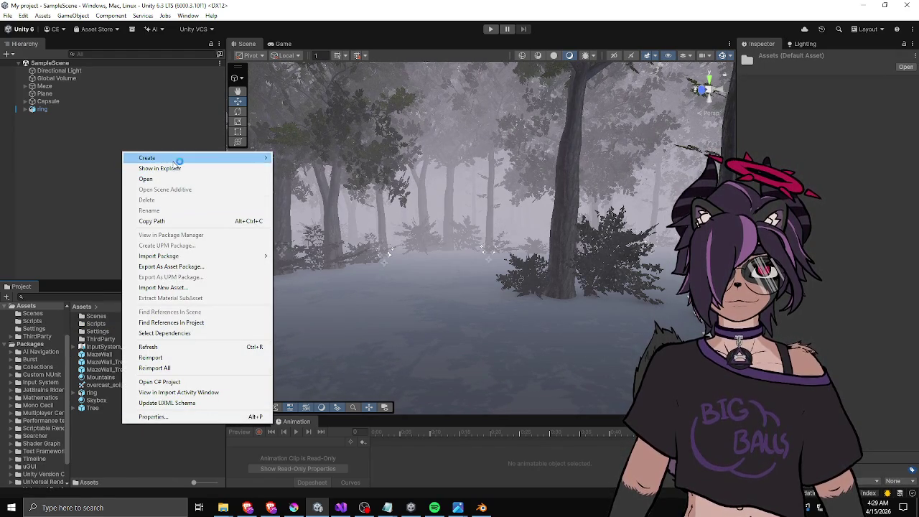
Create a Prefabs folder and select the three MazeWall prefabs.
mouse_move(176, 159)
click(308, 157)
text(Prefabs)
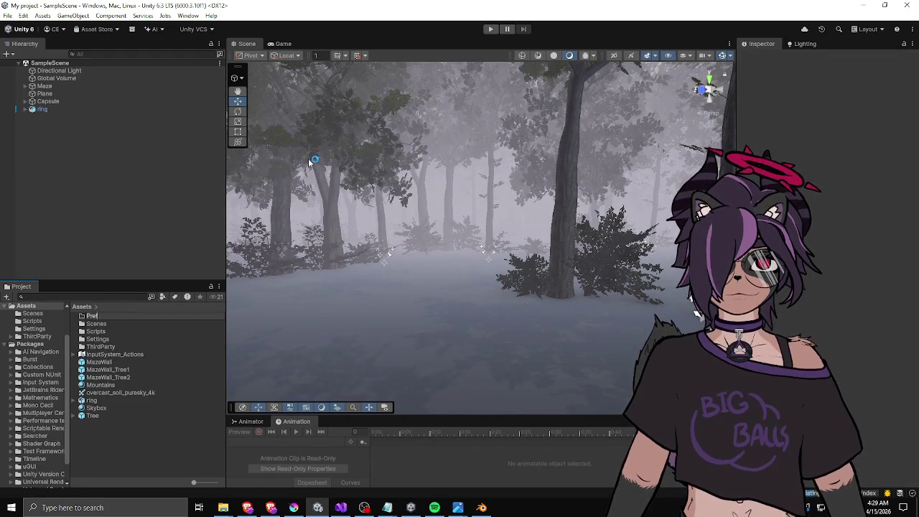
key(Return)
click(113, 362)
shift+click(108, 377)
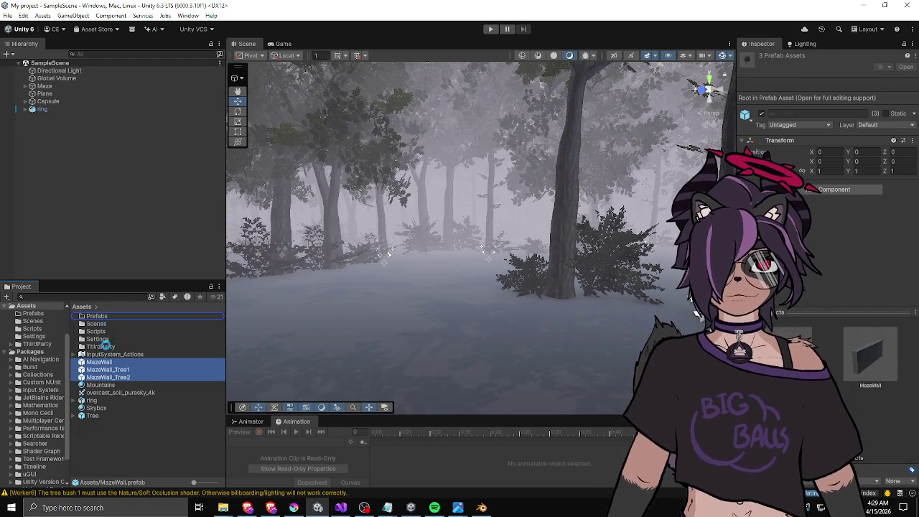
Create a Materials folder and move the Mountains and Skybox materials into it.
right_click(108, 429)
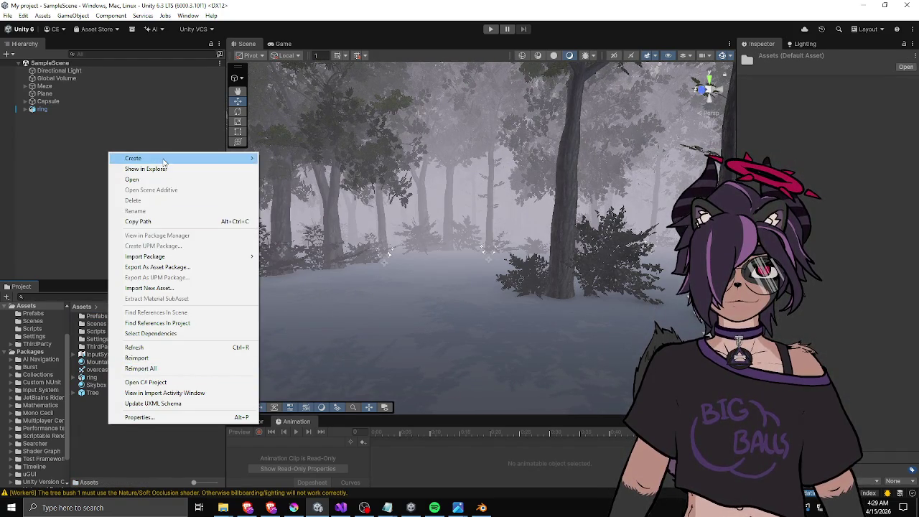
mouse_move(229, 158)
click(293, 159)
text(Materials)
key(Return)
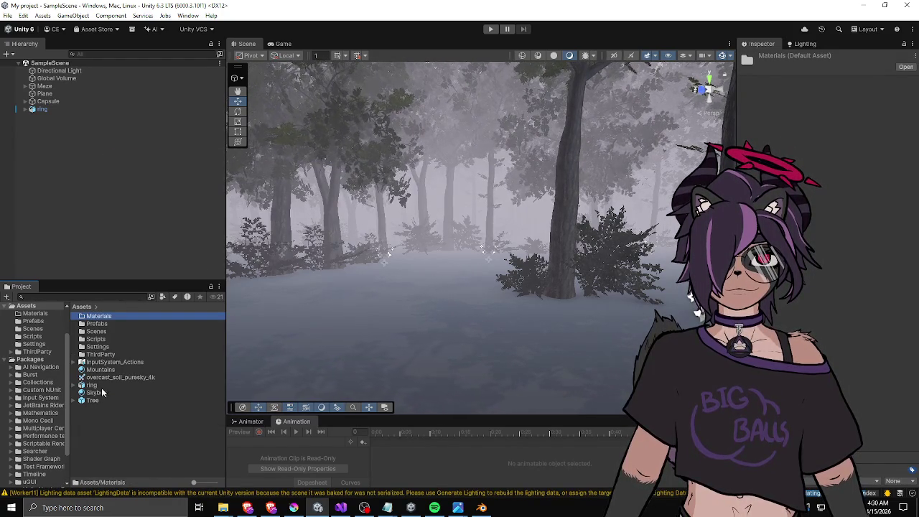
click(101, 392)
ctrl+click(101, 370)
drag(104, 318, 104, 319)
Create a Textures folder holding the overcast_soil_puresky_4k texture.
right_click(100, 413)
mouse_move(157, 156)
click(266, 150)
text(Textures)
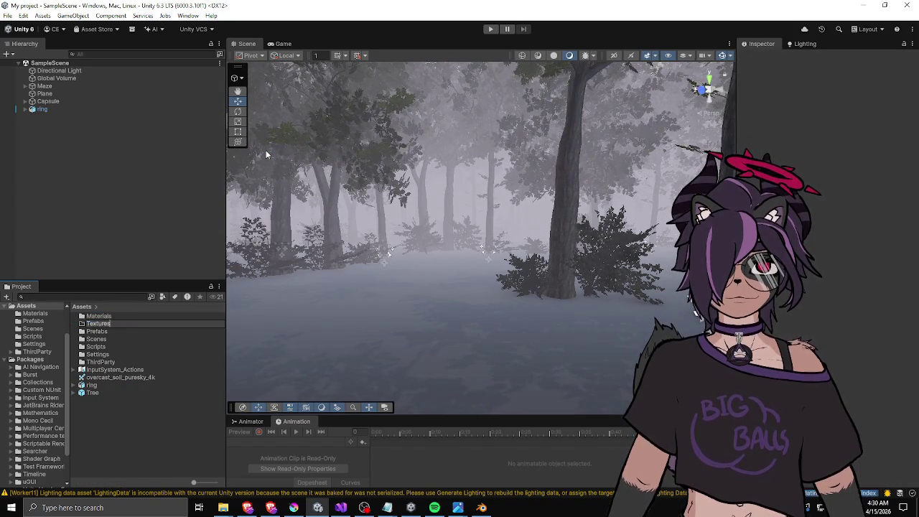
key(Return)
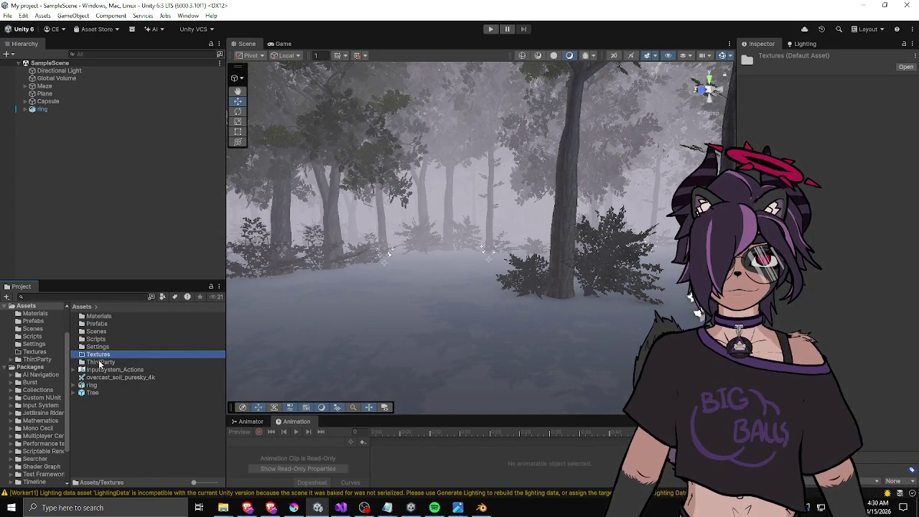
drag(99, 376, 101, 353)
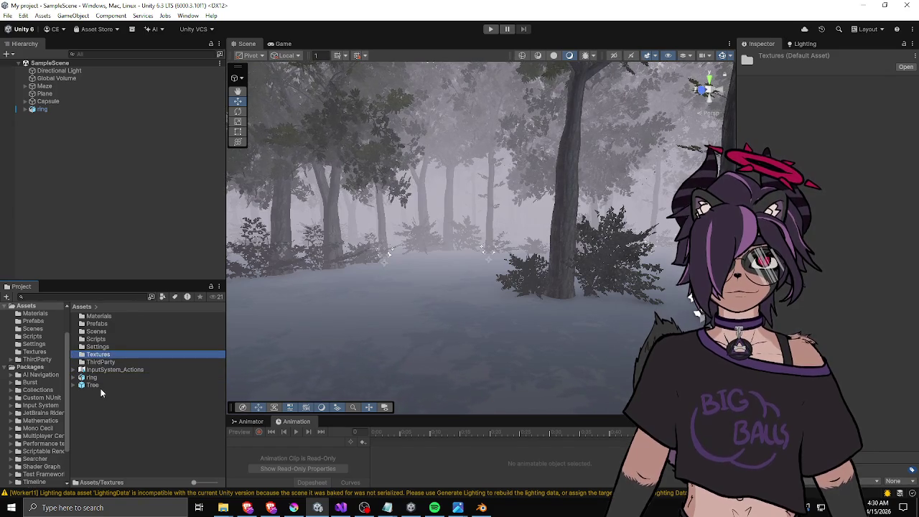
Delete the Tree prefab from Assets.
right_click(100, 389)
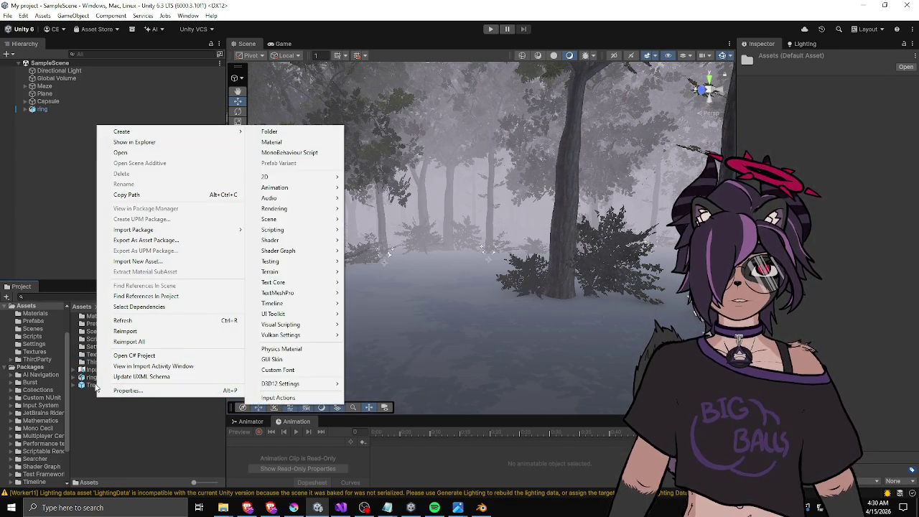
click(93, 388)
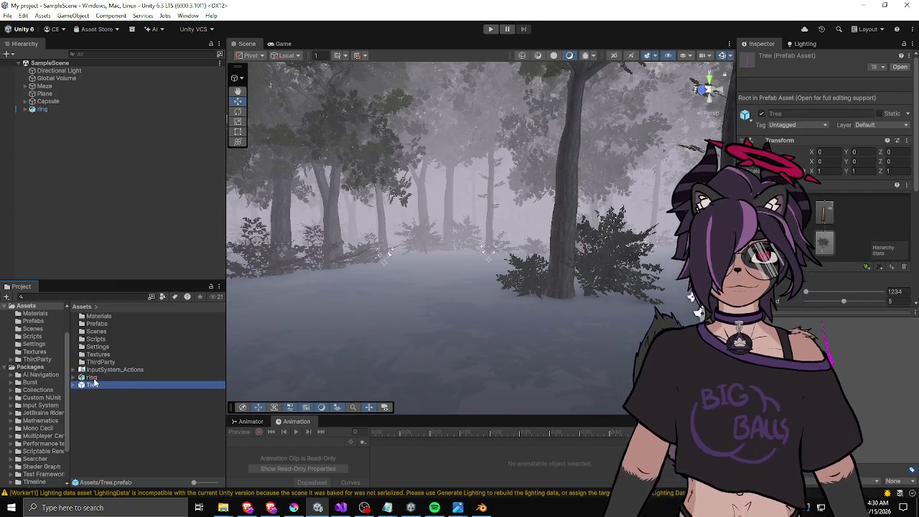
key(Delete)
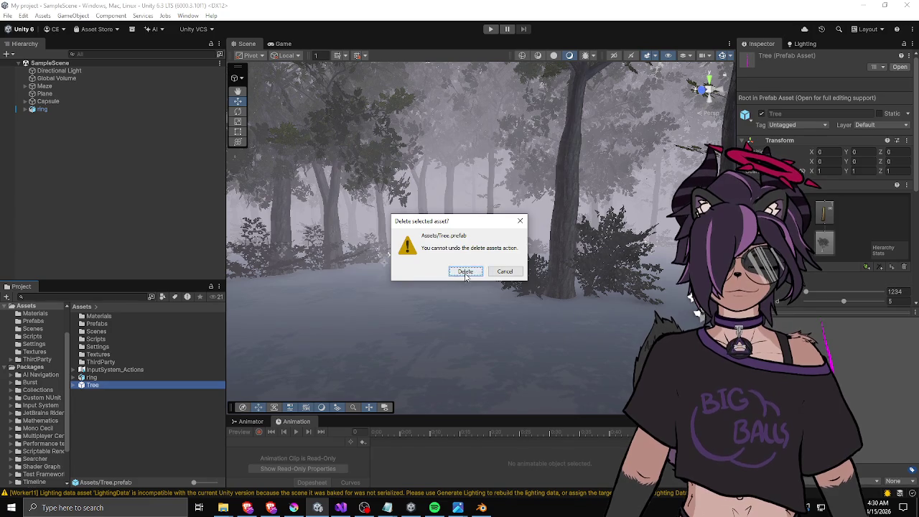
click(465, 272)
Create a Models folder and move the ring model into it.
right_click(92, 395)
mouse_move(179, 127)
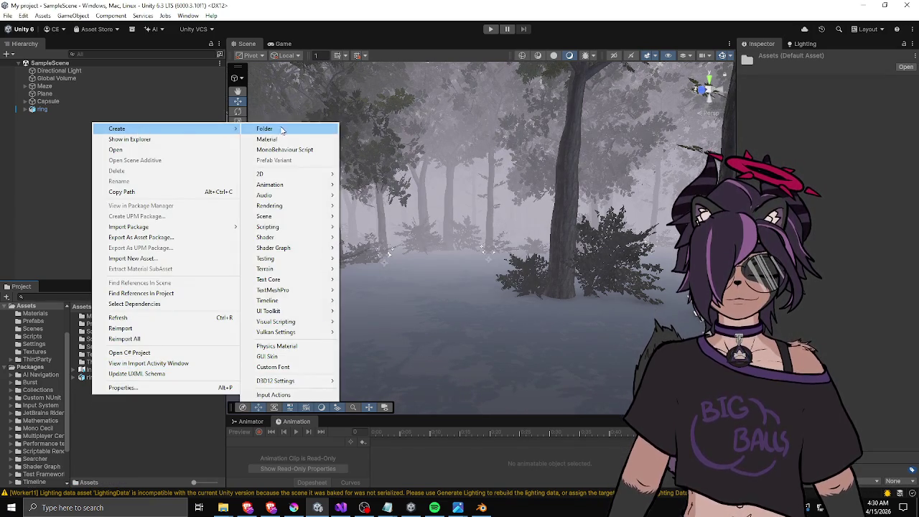
click(274, 129)
text(Models)
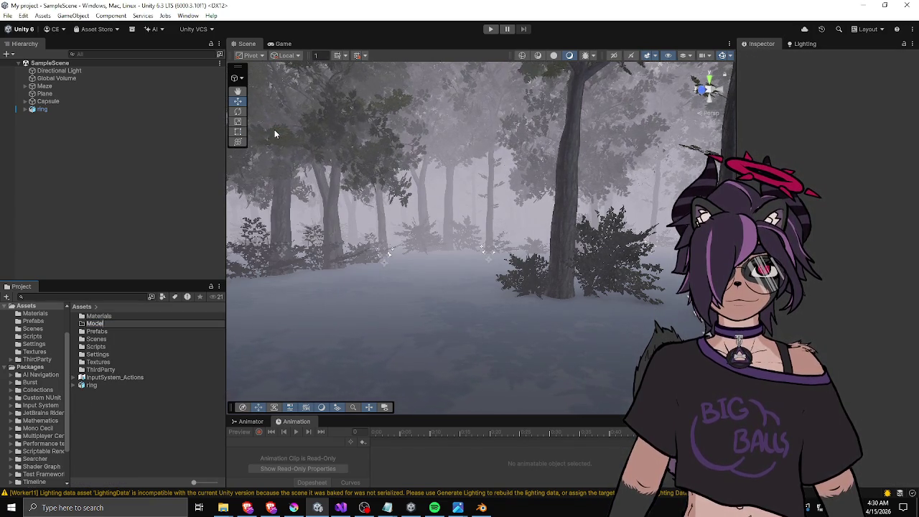
key(Return)
drag(91, 385, 99, 323)
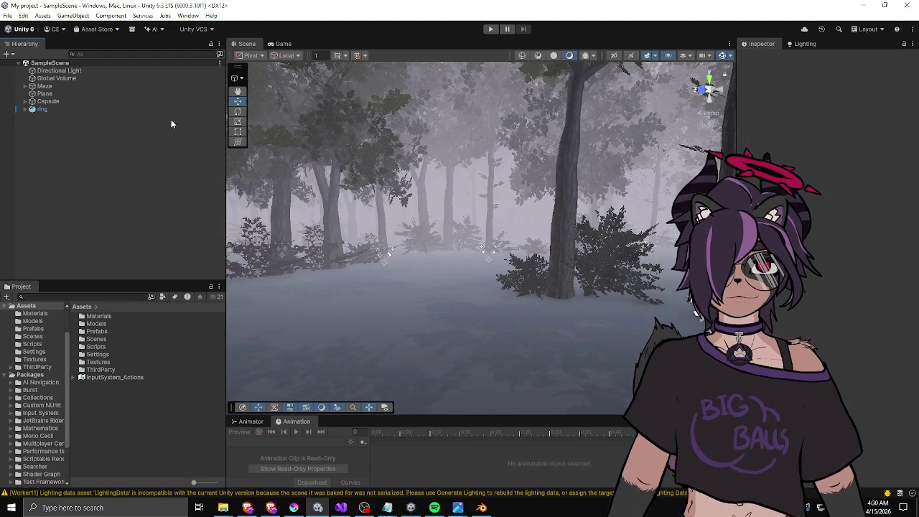
Locate the SampleScene asset in the Project window and rename it to Main.
right_click(53, 63)
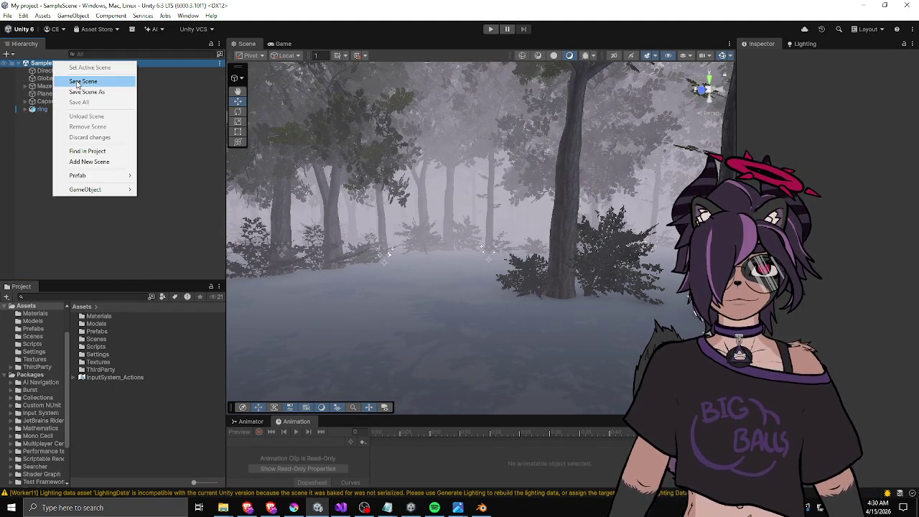
click(87, 150)
click(109, 318)
text(Main)
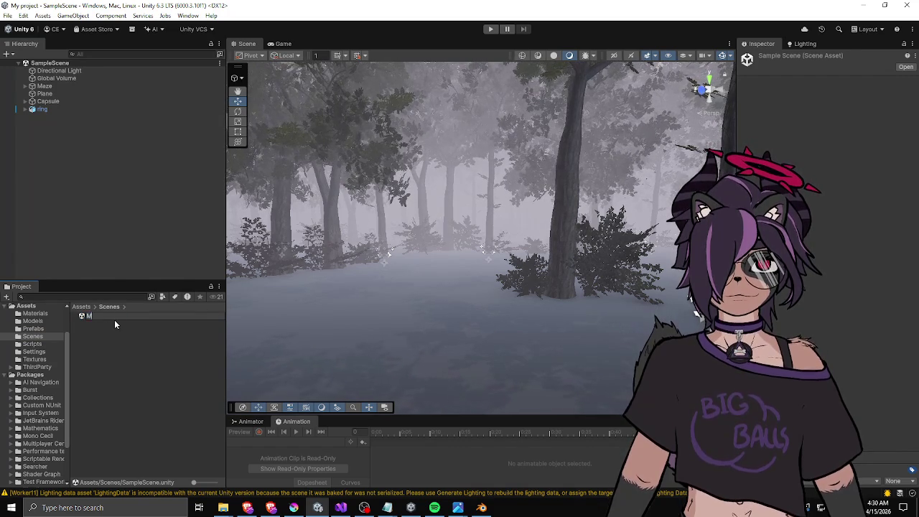
key(Return)
click(116, 206)
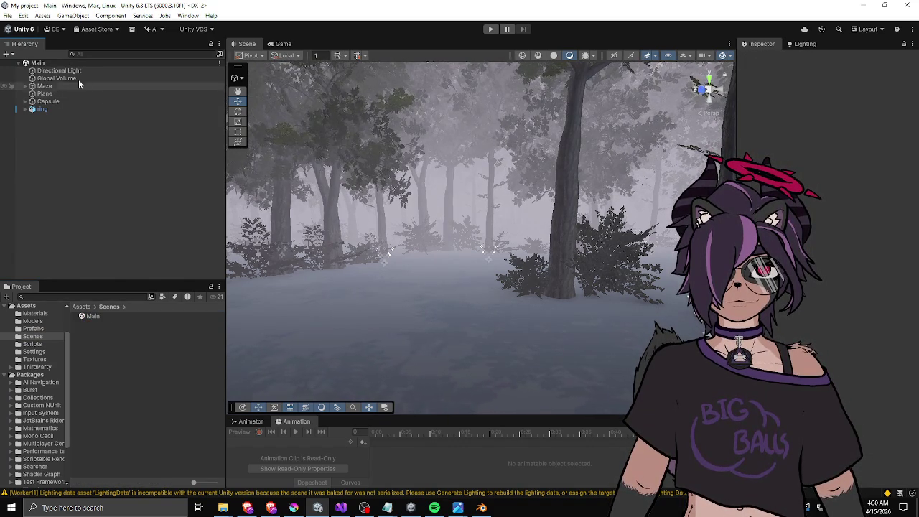
Start renaming the scene to Maze, then cancel to keep the name Main.
click(93, 316)
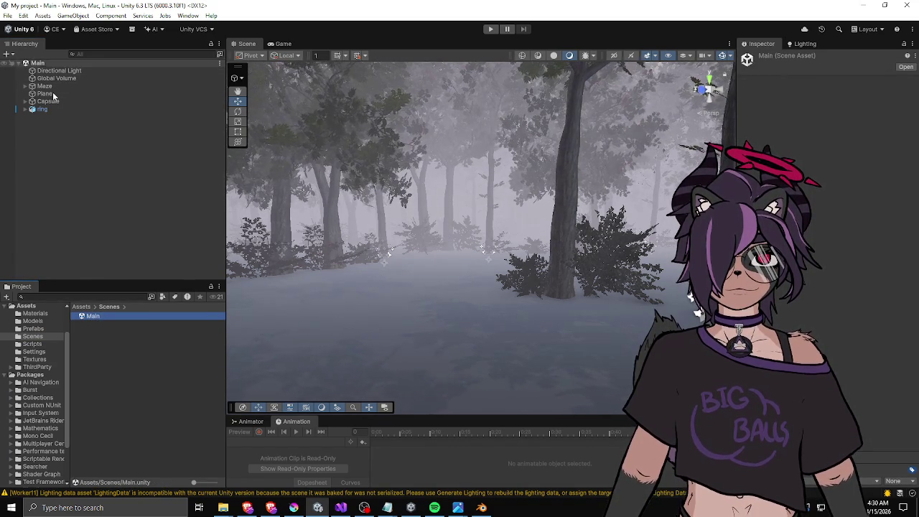
click(101, 318)
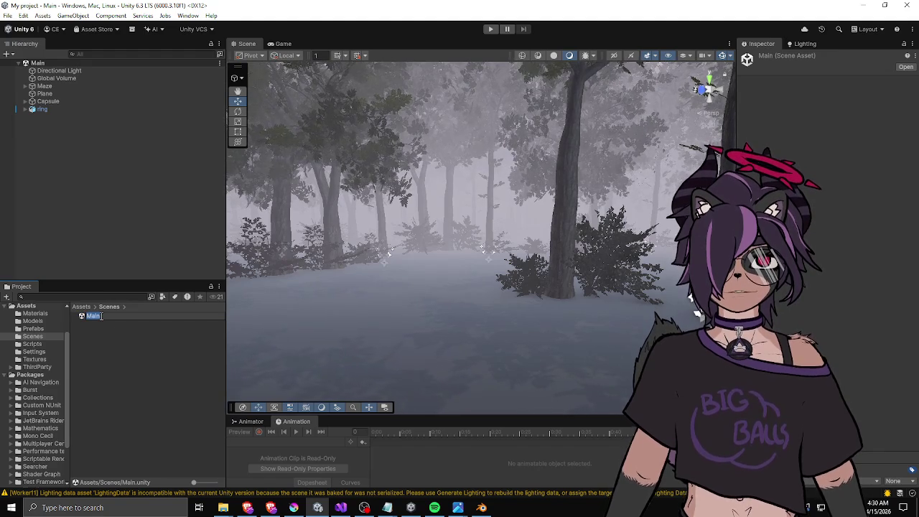
text(M)
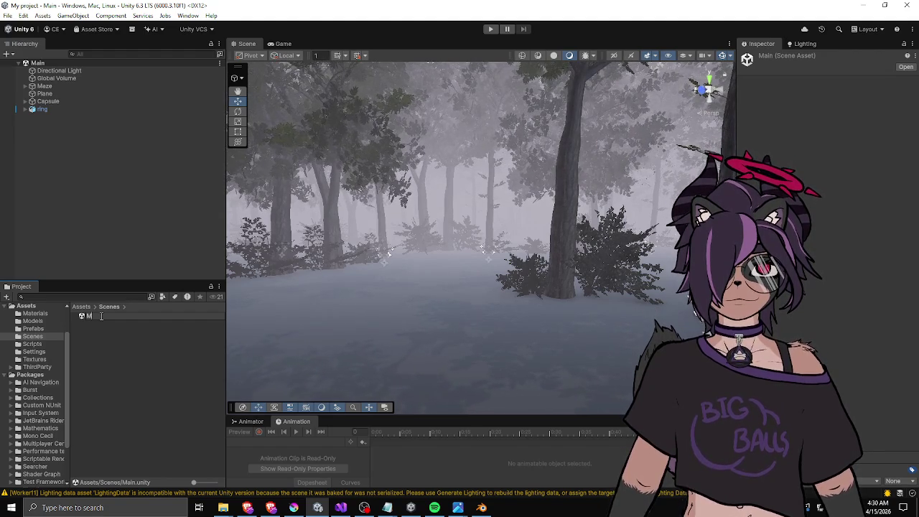
text(aze)
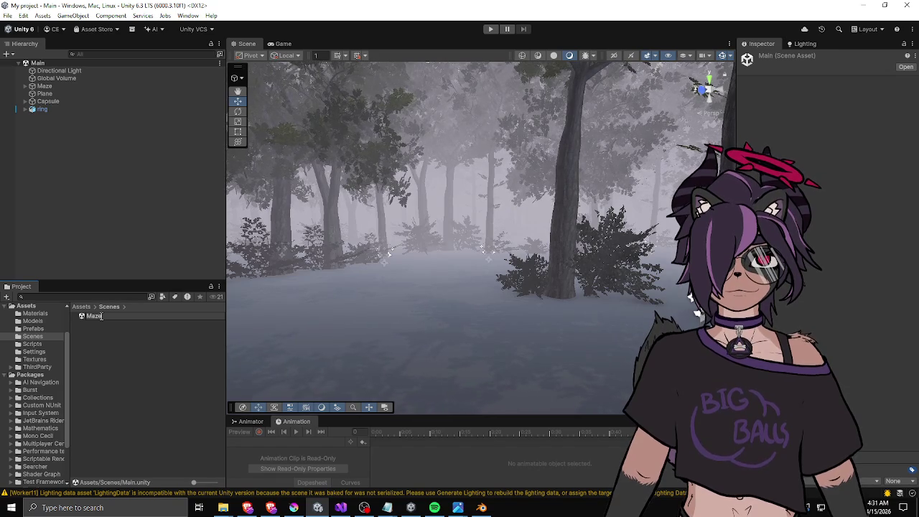
key(Escape)
click(113, 195)
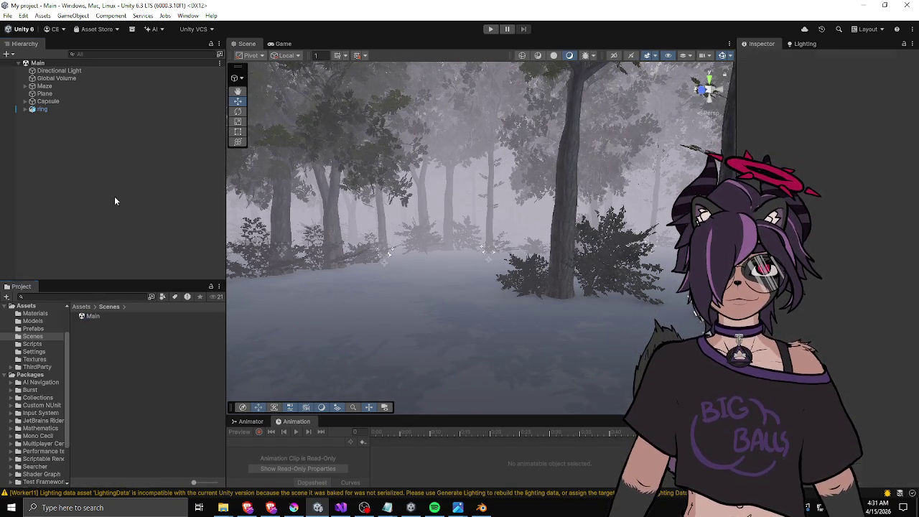
Fly the scene camera to a new forest viewpoint and narrow the Hierarchy to enlarge the Scene view.
right_click(364, 193)
mouse_move(388, 224)
mouse_down()
mouse_move(451, 216)
mouse_move(429, 185)
mouse_move(204, 210)
mouse_move(143, 194)
mouse_move(902, 207)
mouse_move(861, 186)
mouse_move(610, 212)
mouse_move(494, 217)
mouse_move(651, 206)
mouse_move(232, 221)
mouse_move(128, 240)
mouse_move(36, 243)
mouse_move(211, 228)
mouse_up()
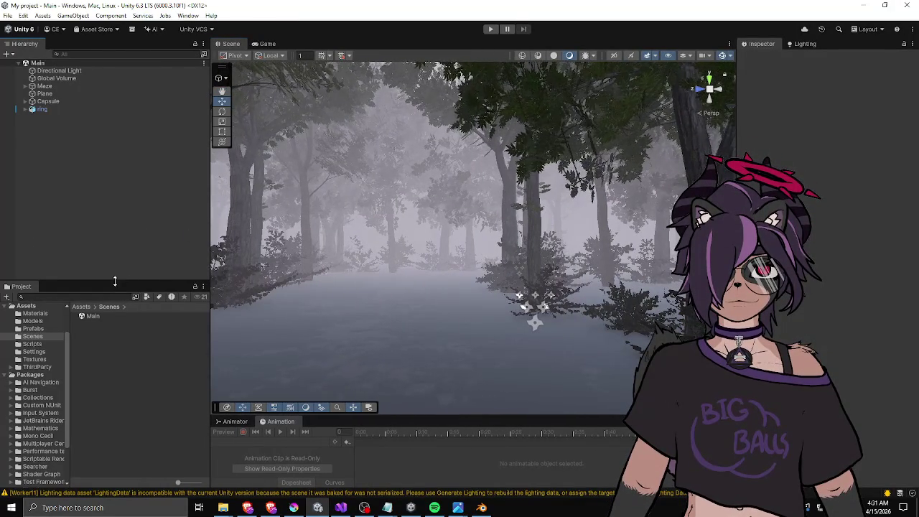
drag(113, 281, 111, 275)
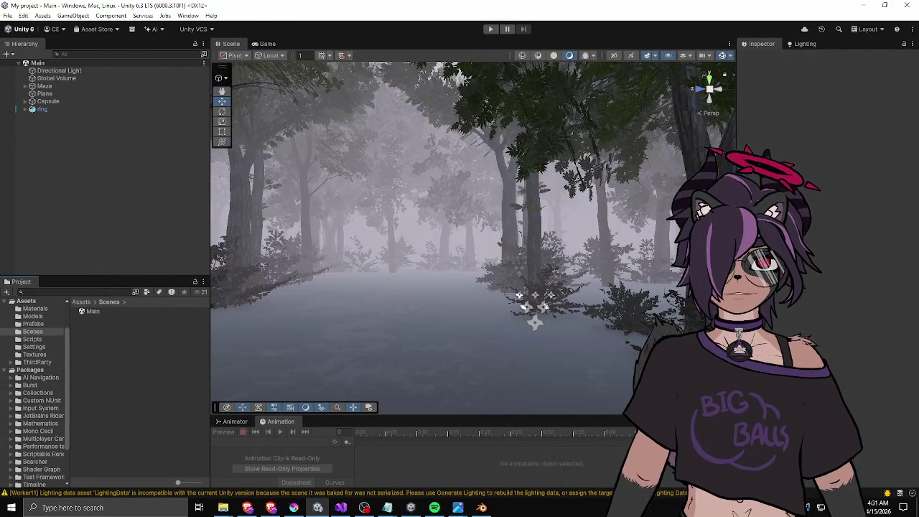
key(alt+Tab)
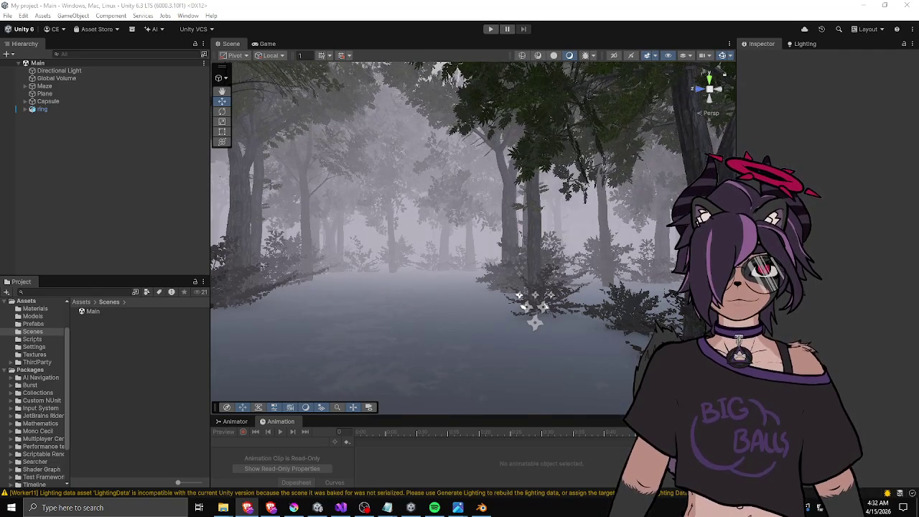
key(alt+Tab)
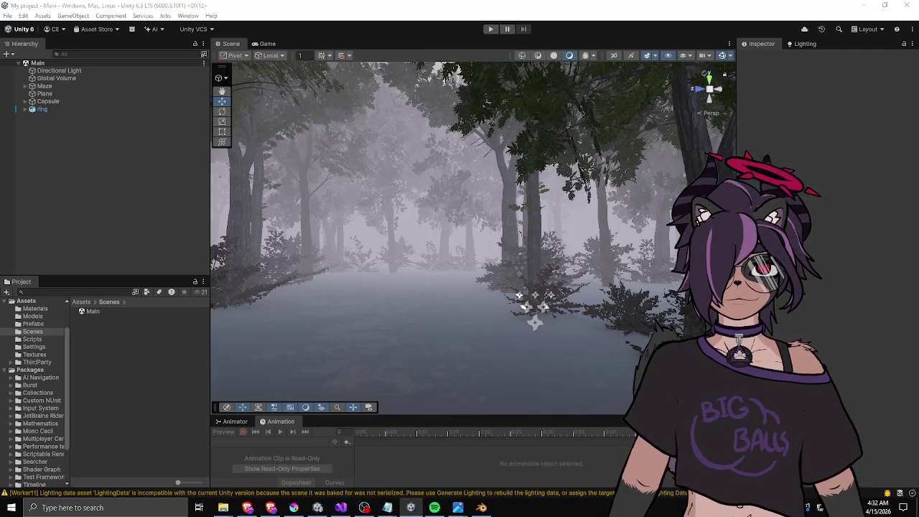
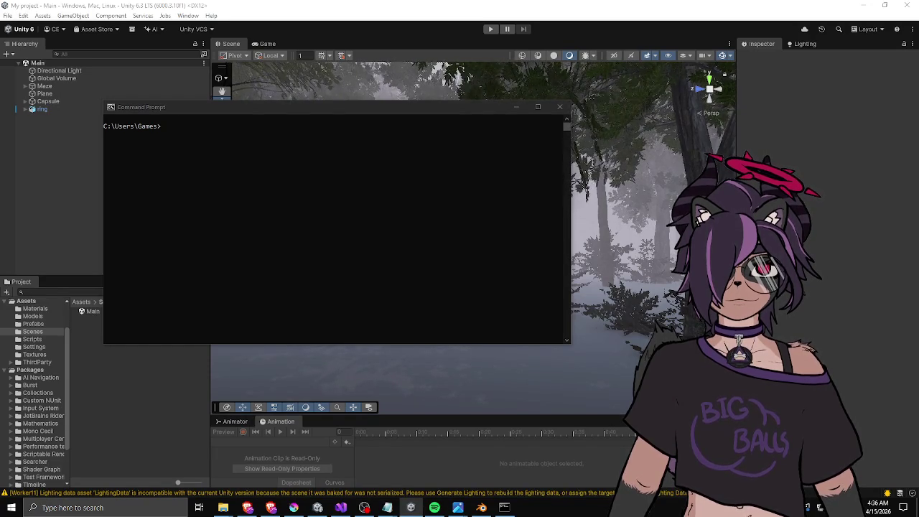
Move the Command Prompt window down and to the left.
click(324, 122)
mouse_move(323, 105)
mouse_down()
mouse_move(242, 142)
mouse_move(611, 194)
mouse_move(345, 141)
mouse_up()
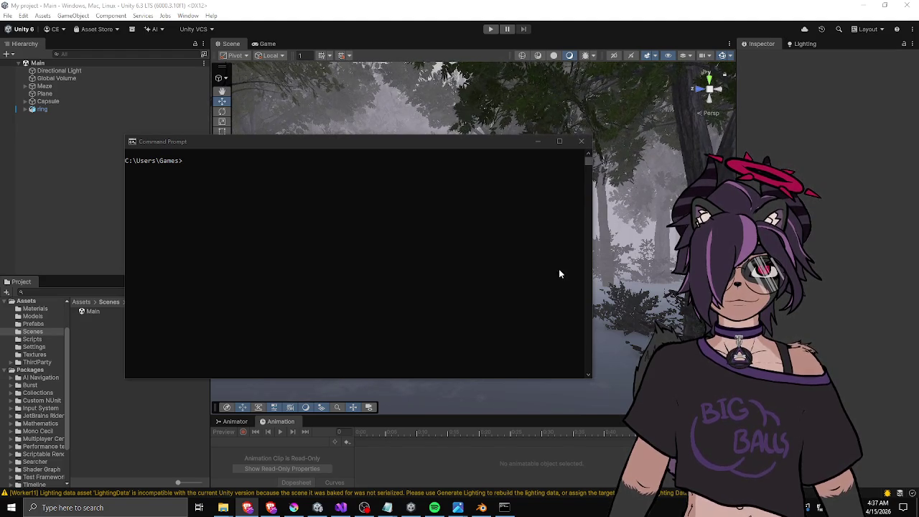
click(487, 239)
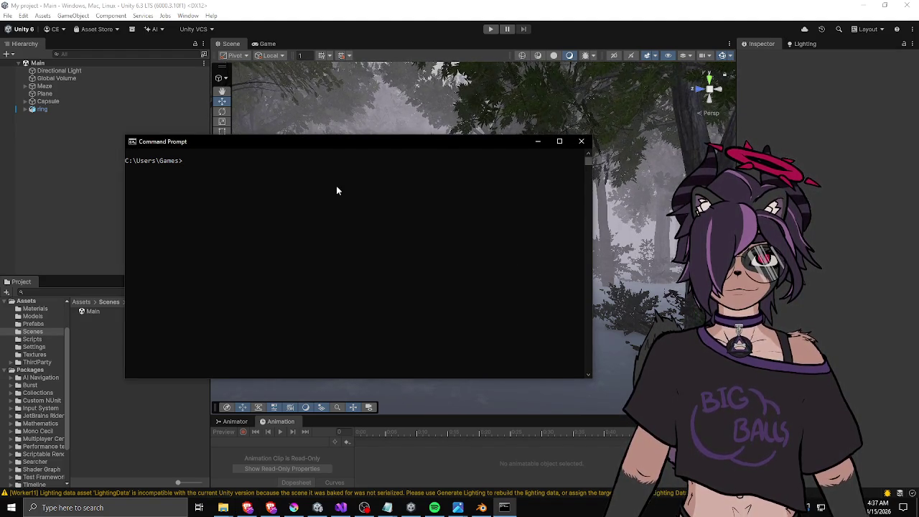
Select the Main scene asset and minimize the Command Prompt to reveal the forest scene.
right_click(86, 313)
click(144, 62)
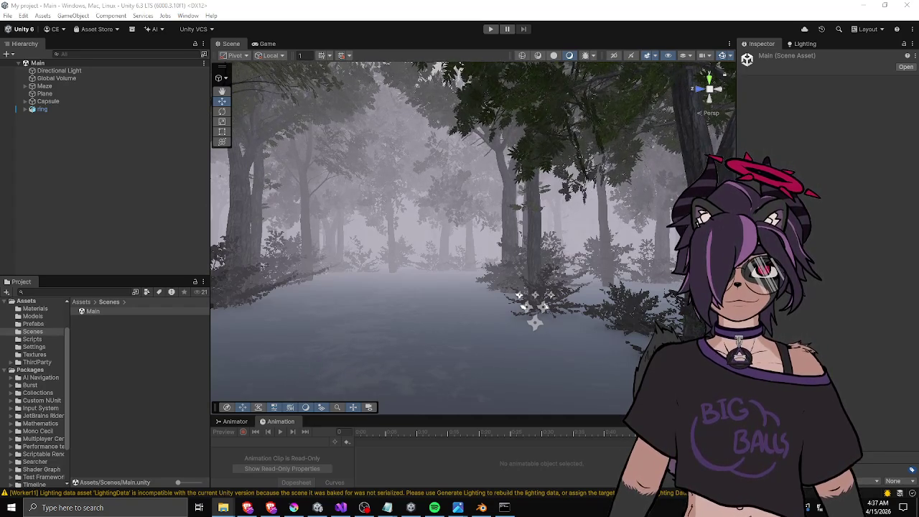
click(504, 507)
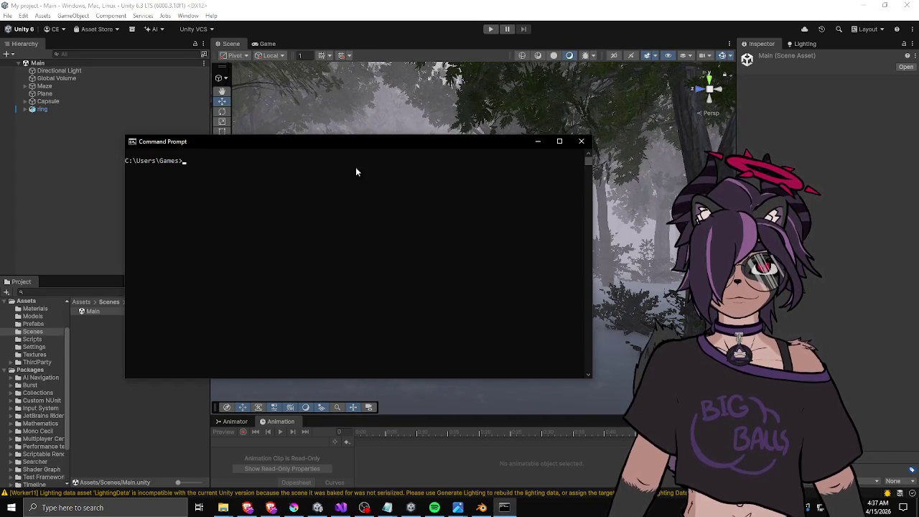
click(324, 75)
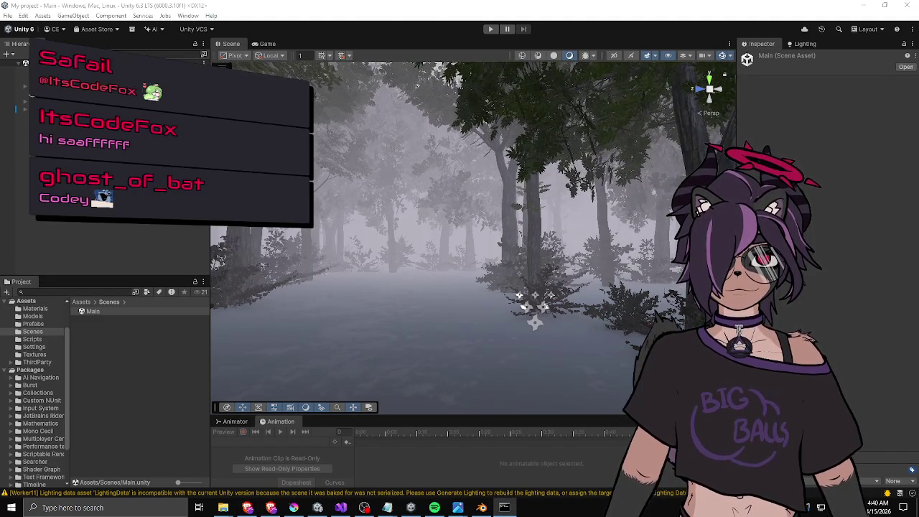
key(alt+Tab)
key(alt+Tab)
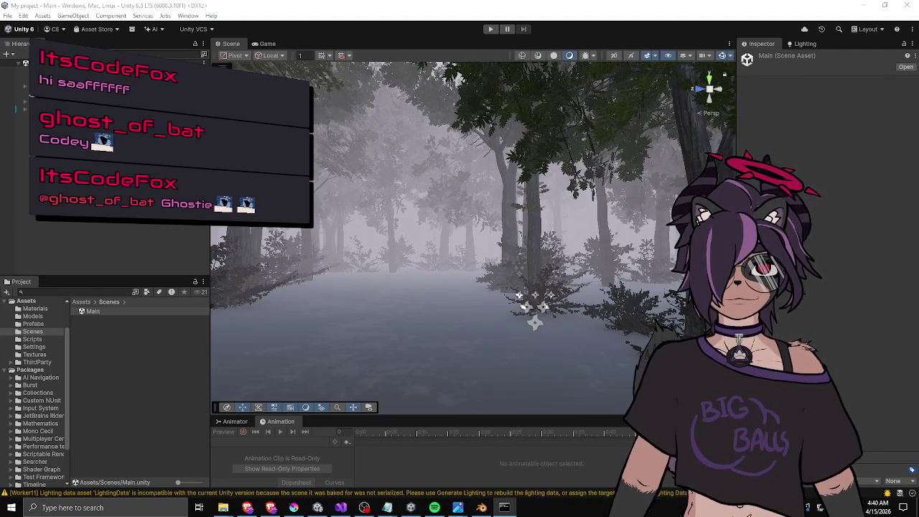
key(alt+Tab)
drag(590, 199, 496, 180)
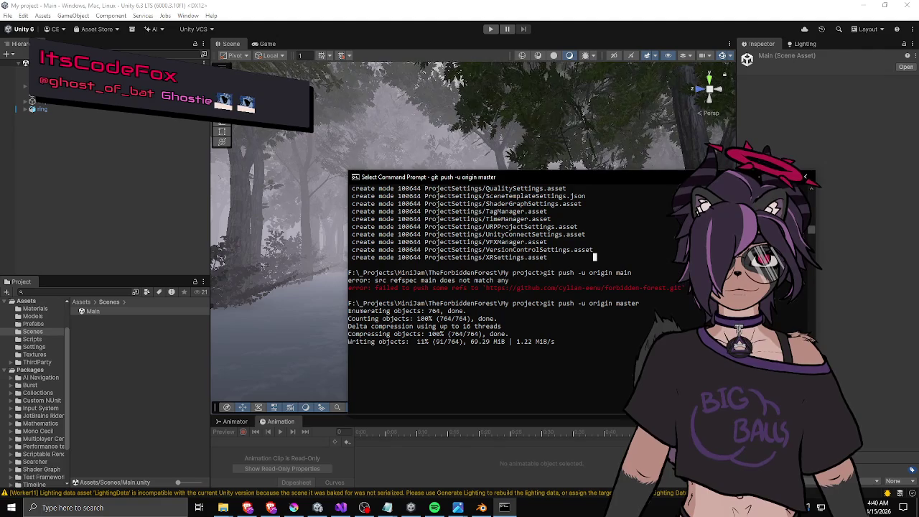
key(alt+Tab)
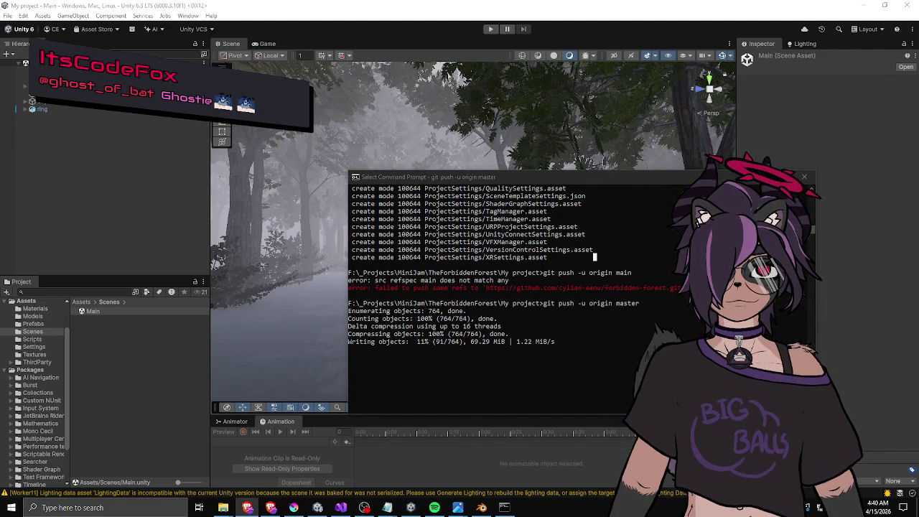
key(alt+Tab)
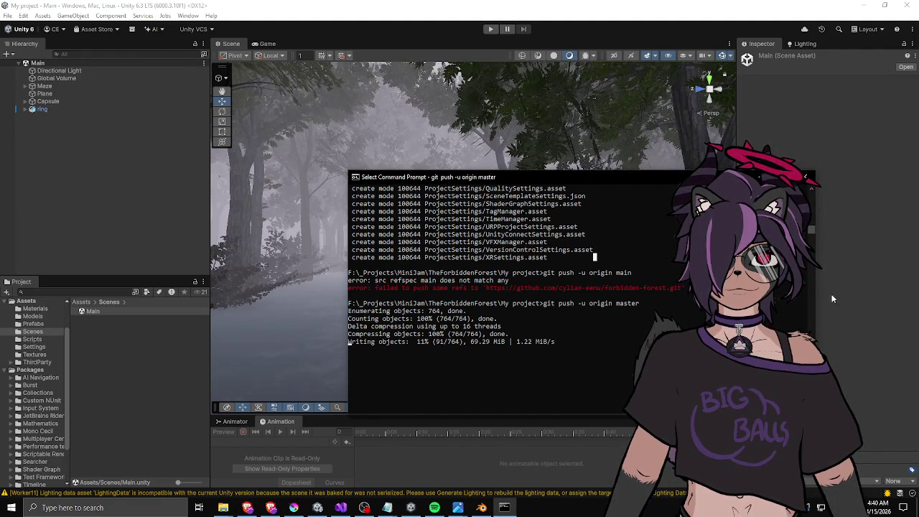
key(alt+Tab)
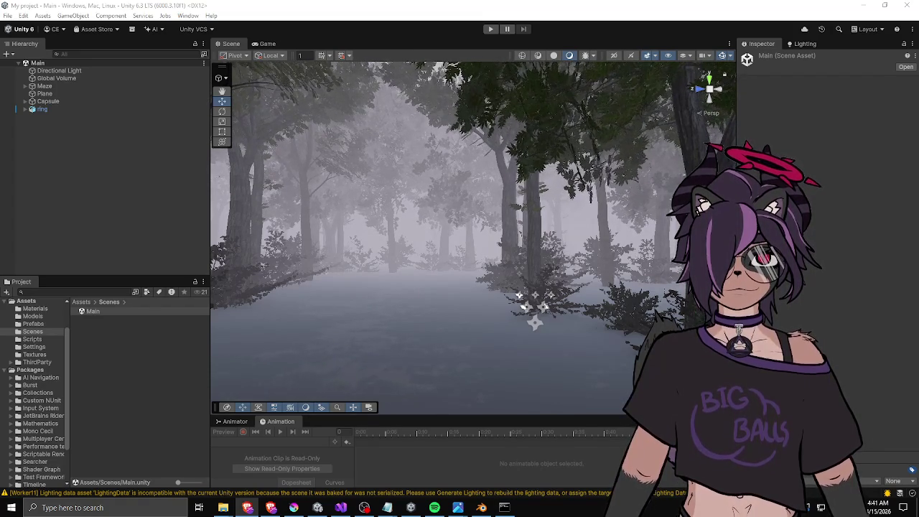
click(162, 252)
key(alt+Tab)
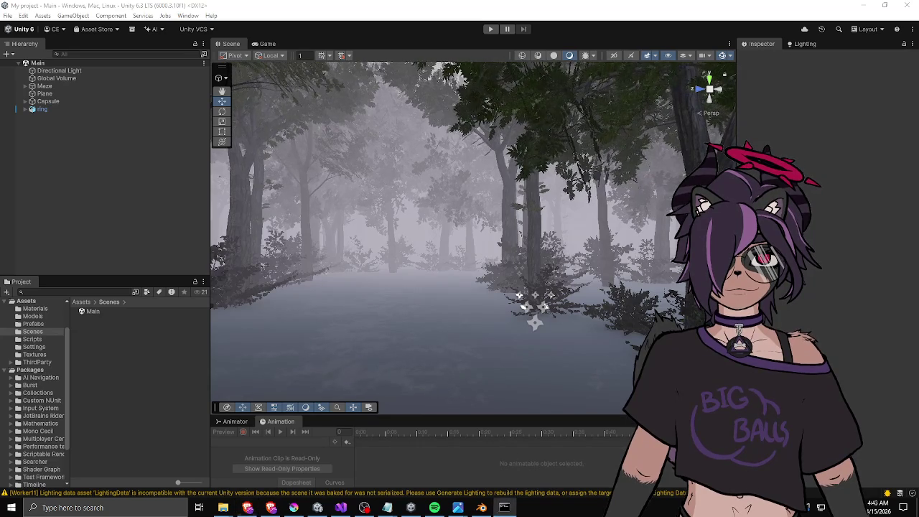
click(504, 507)
click(511, 201)
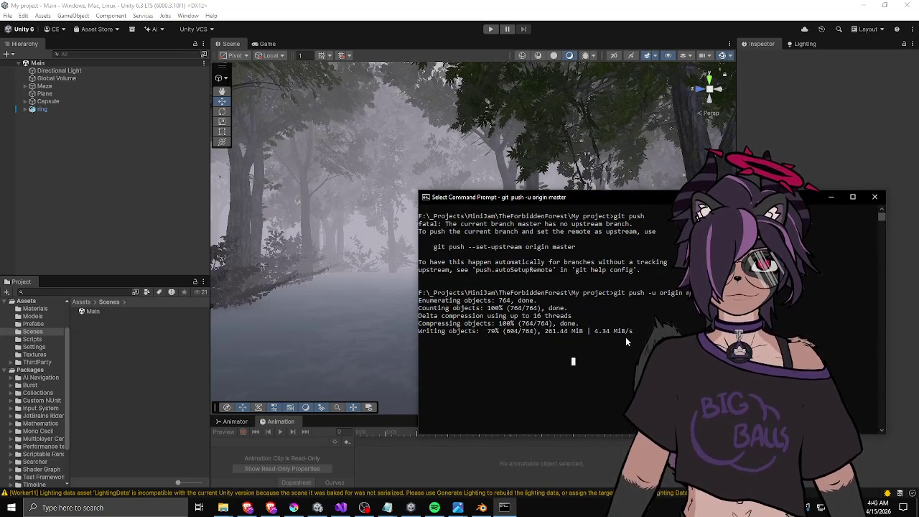
Exit Select mode so git push to origin master resumes, then hide the console.
key(Escape)
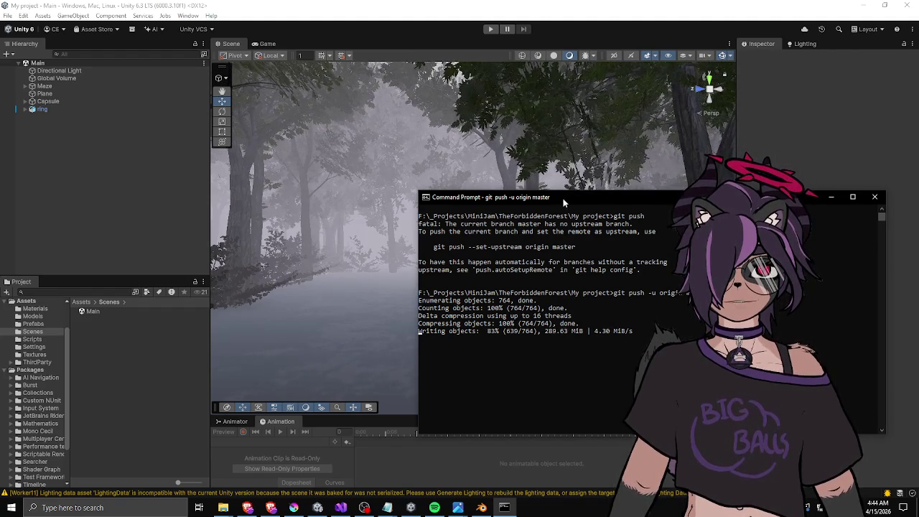
click(831, 197)
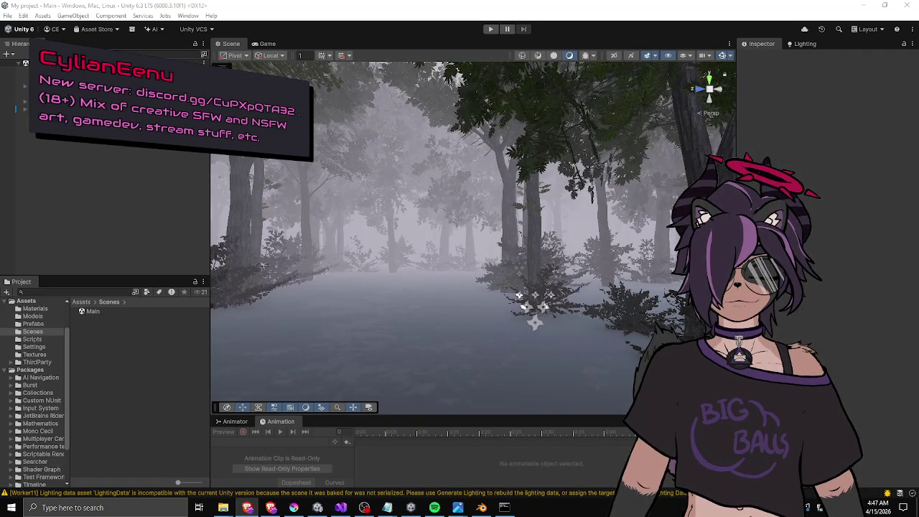
mouse_move(209, 229)
mouse_down()
mouse_move(109, 234)
mouse_move(122, 223)
mouse_move(114, 225)
mouse_up()
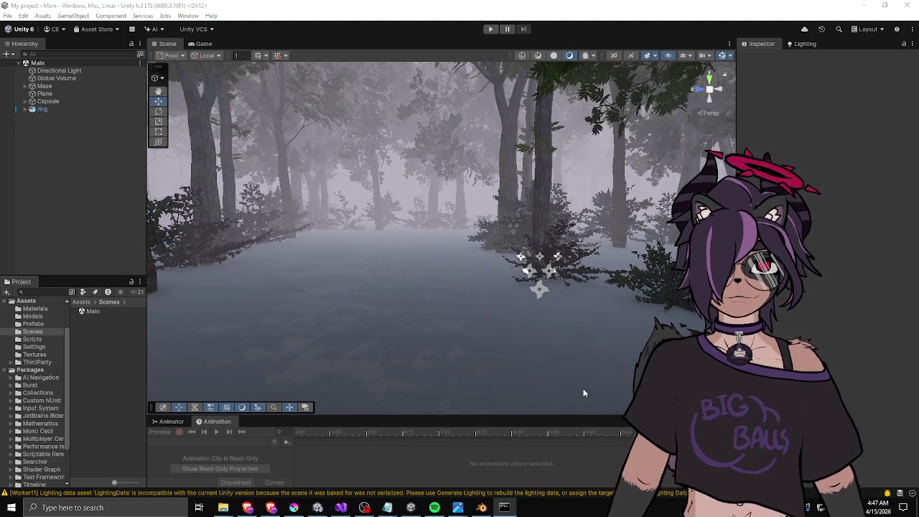
Widen the Hierarchy and Project panels slightly and show the top-level Assets folder.
drag(144, 251, 193, 251)
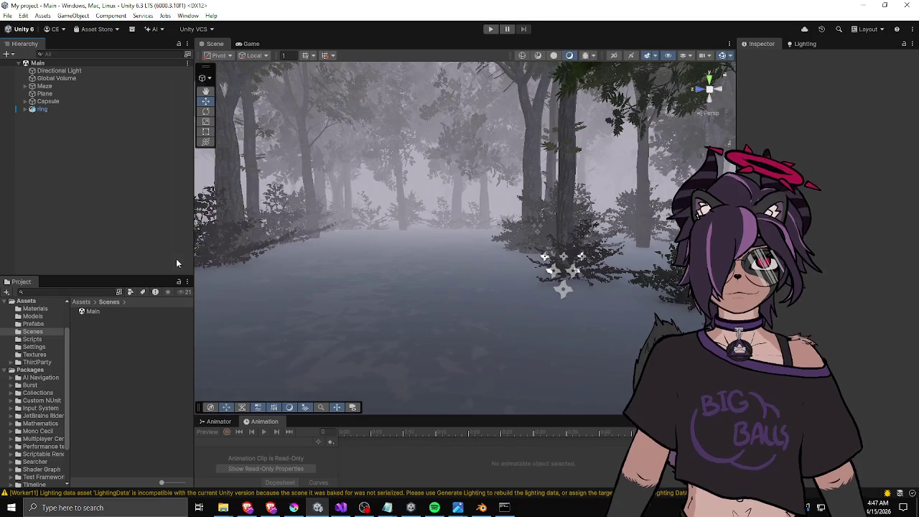
click(82, 302)
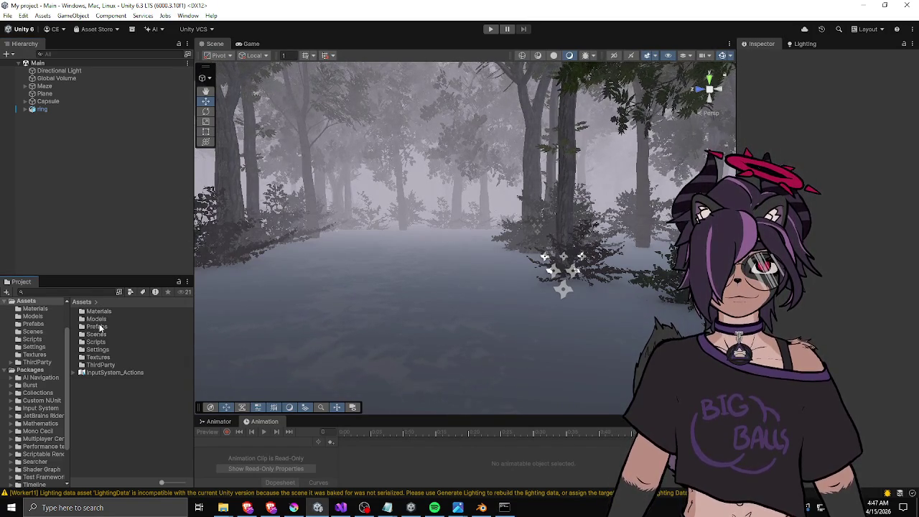
Search 'clears' and inspect the ClearSky skybox material and its cubemap in a larger Inspector preview.
click(88, 291)
text(clears)
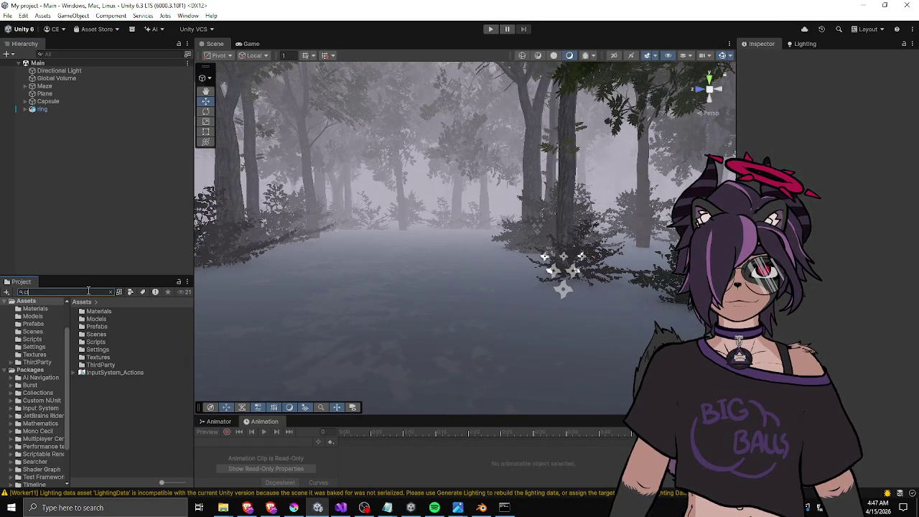
click(95, 311)
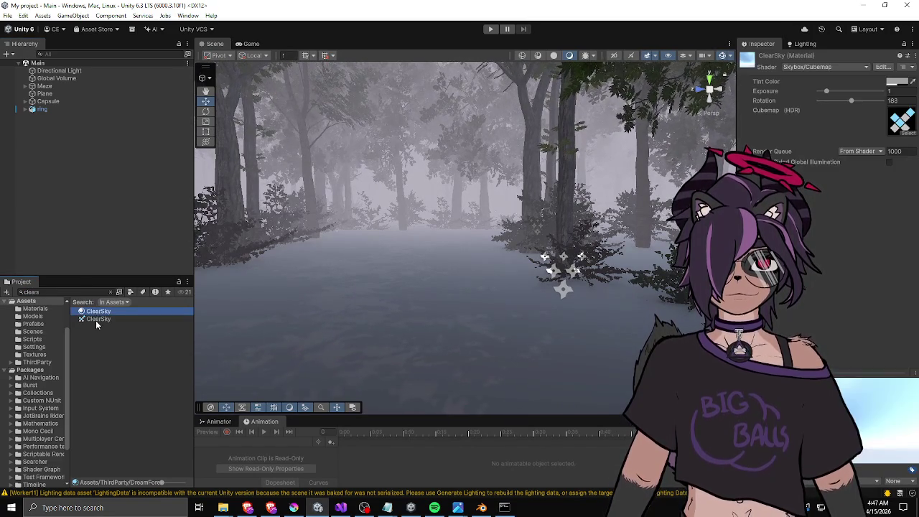
click(96, 320)
mouse_move(193, 335)
mouse_down()
mouse_move(297, 336)
mouse_move(242, 341)
mouse_up()
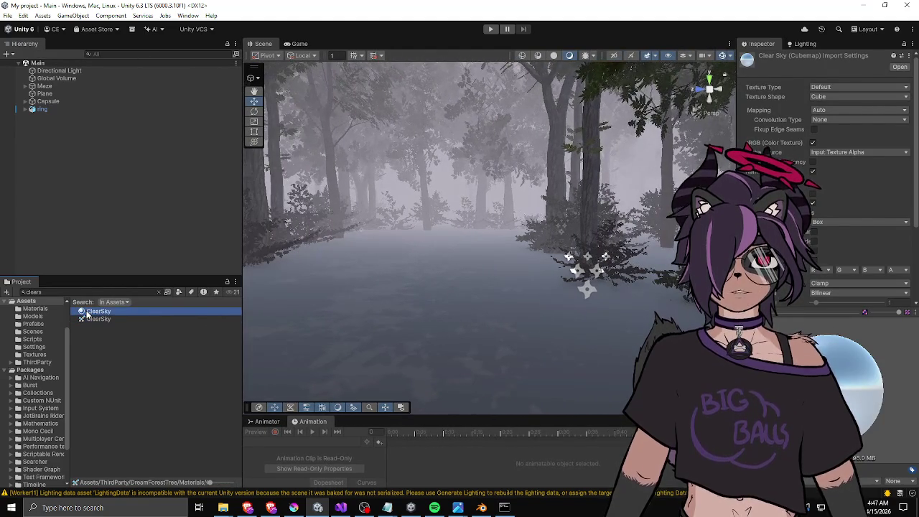
click(89, 312)
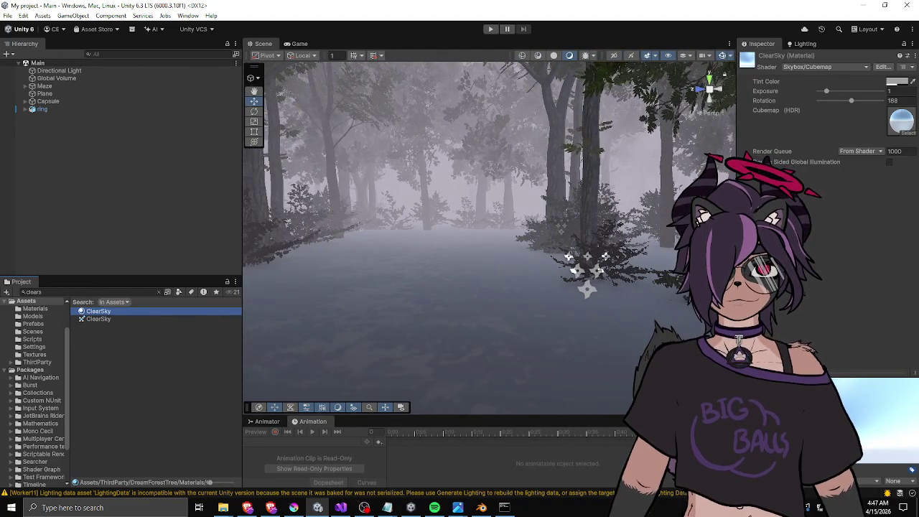
drag(736, 237, 490, 240)
mouse_move(567, 374)
mouse_down()
mouse_move(566, 165)
mouse_move(564, 194)
mouse_up()
mouse_move(489, 240)
mouse_down()
mouse_move(299, 255)
mouse_move(619, 255)
mouse_up()
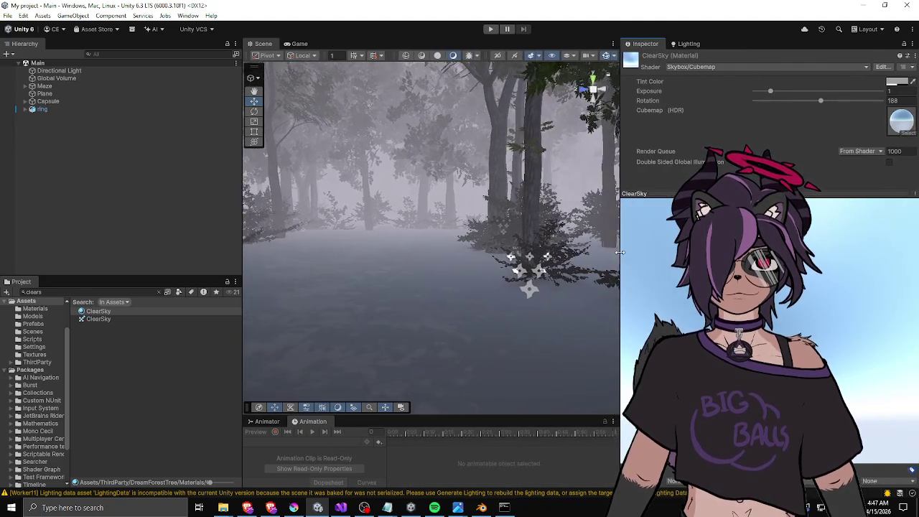
drag(646, 194, 646, 339)
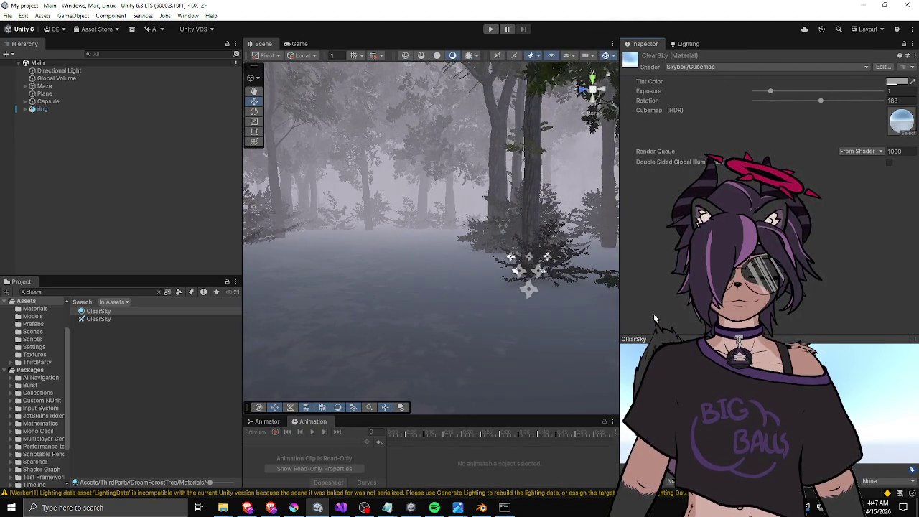
drag(646, 268, 661, 268)
click(98, 318)
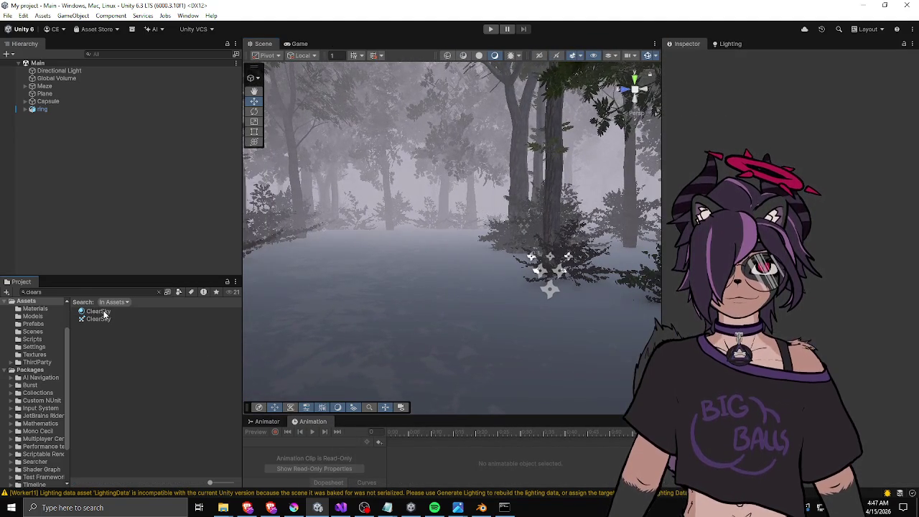
Delete both ClearSky assets from the DreamForestTree Materials folder, confirming the dialog.
click(158, 291)
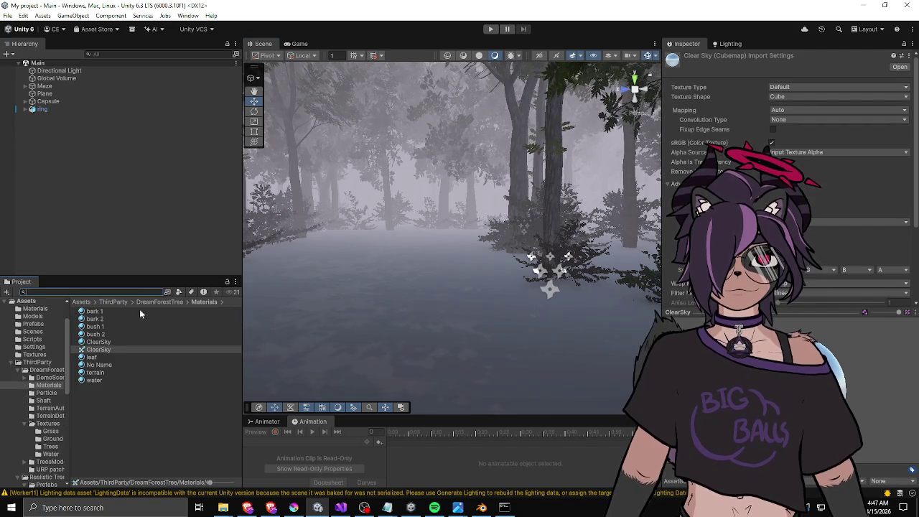
click(114, 342)
ctrl+click(111, 350)
key(Delete)
key(Return)
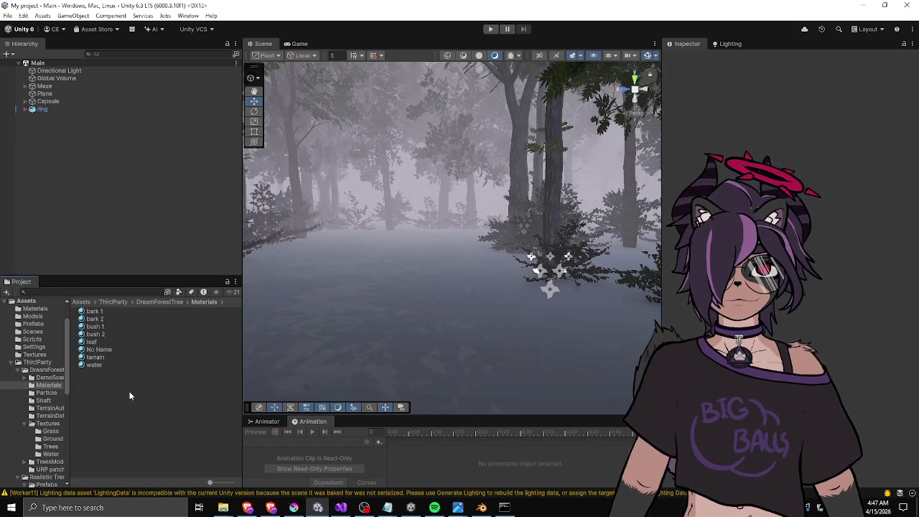
click(504, 507)
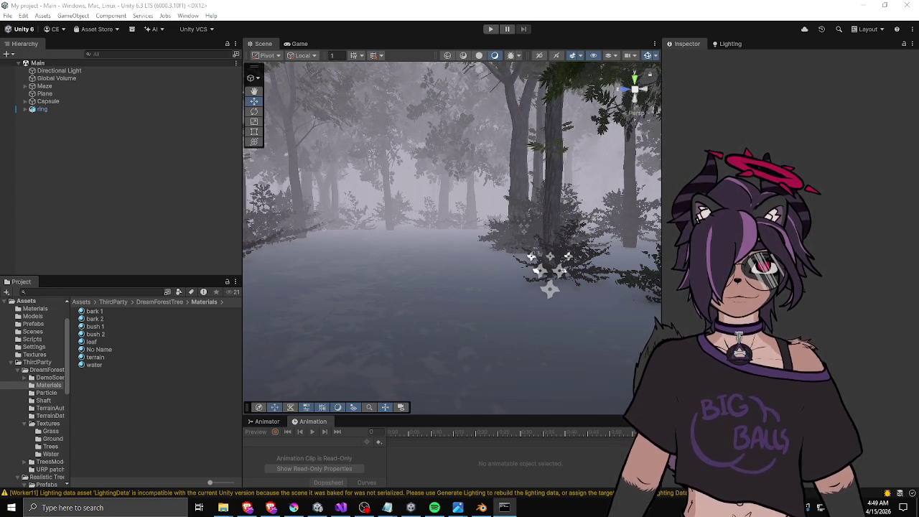
click(504, 507)
Commit the project files with git commit.
drag(661, 208, 466, 198)
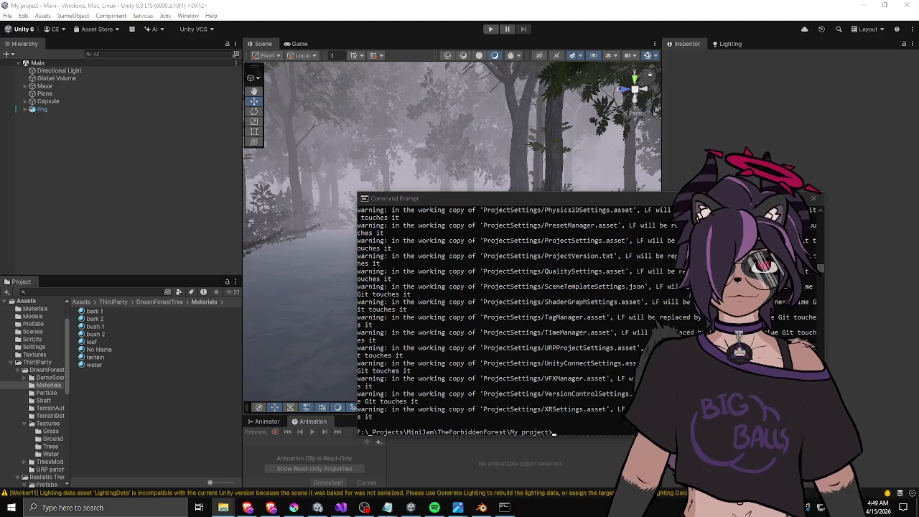
click(591, 239)
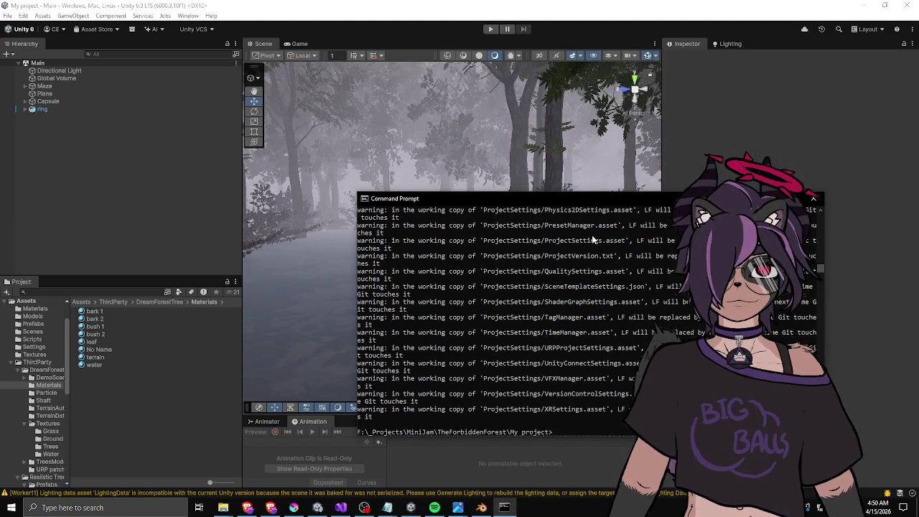
text(git commit -m "initia)
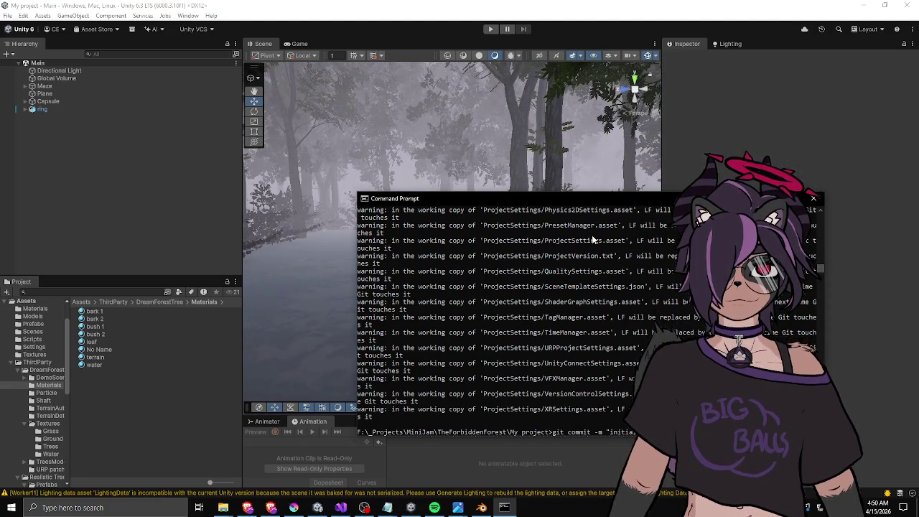
key(Return)
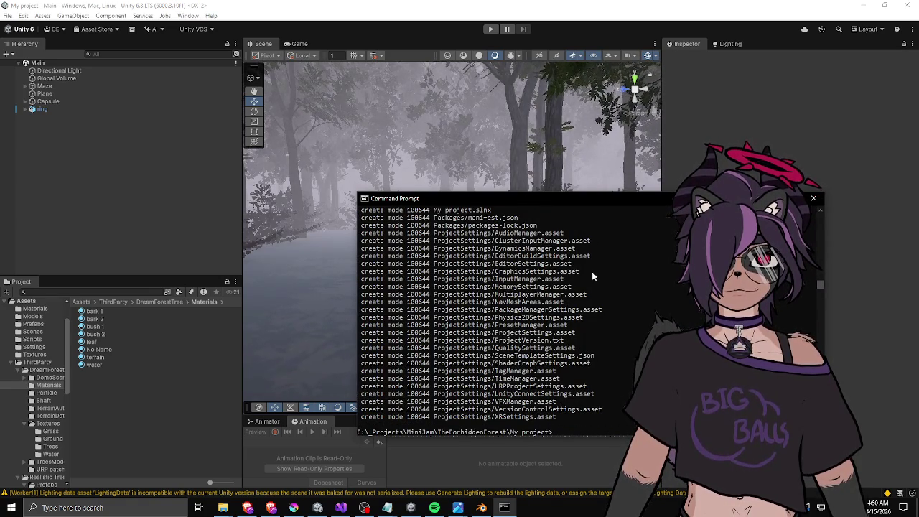
Add the GitHub remote origin with git remote add.
text(git remote add origin)
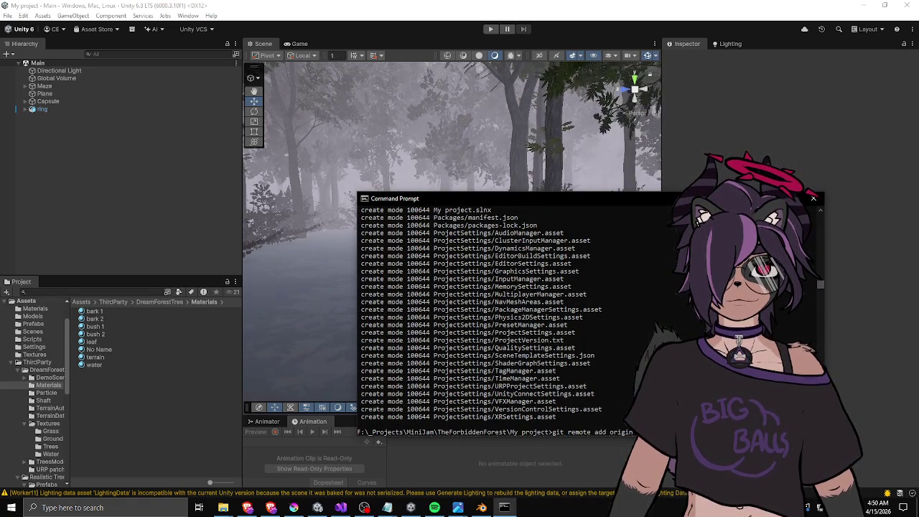
click(248, 508)
key(alt+Tab)
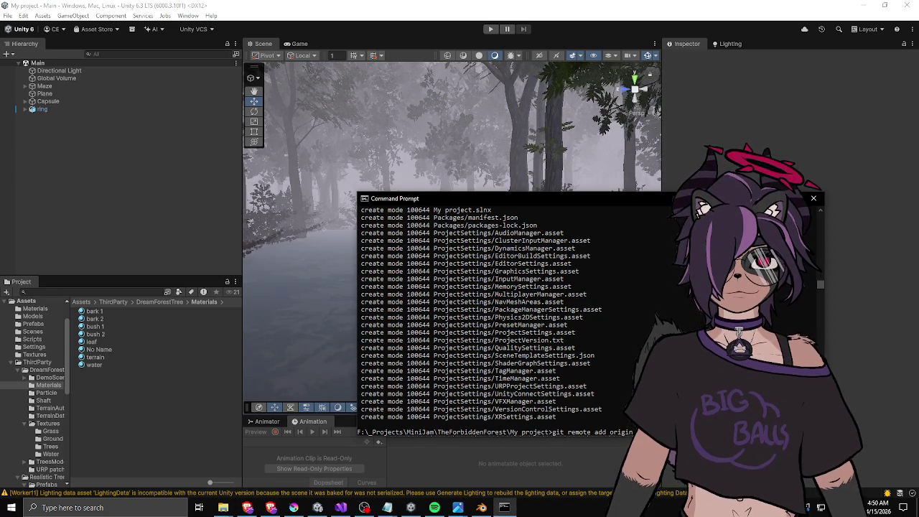
key(Return)
Clear the console with cls and start git push -u origin master.
text(cls)
key(Return)
text(git )
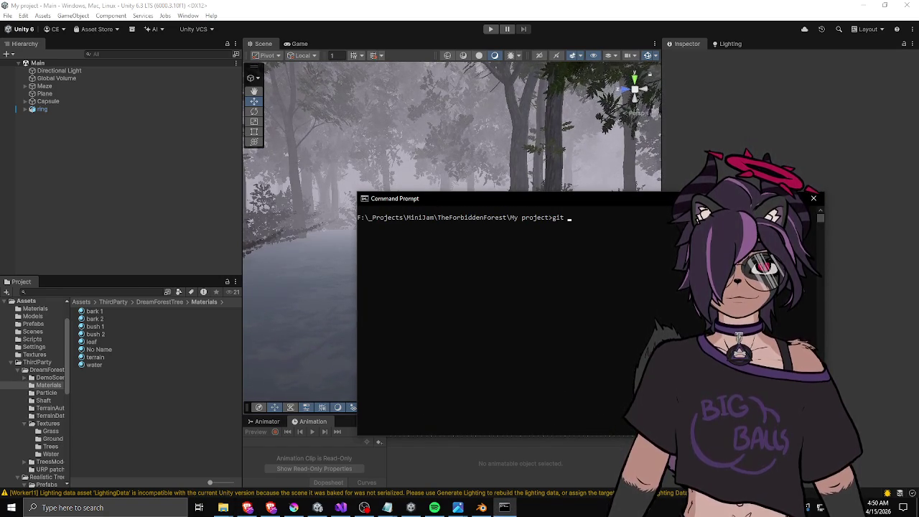
text(push -u origin master)
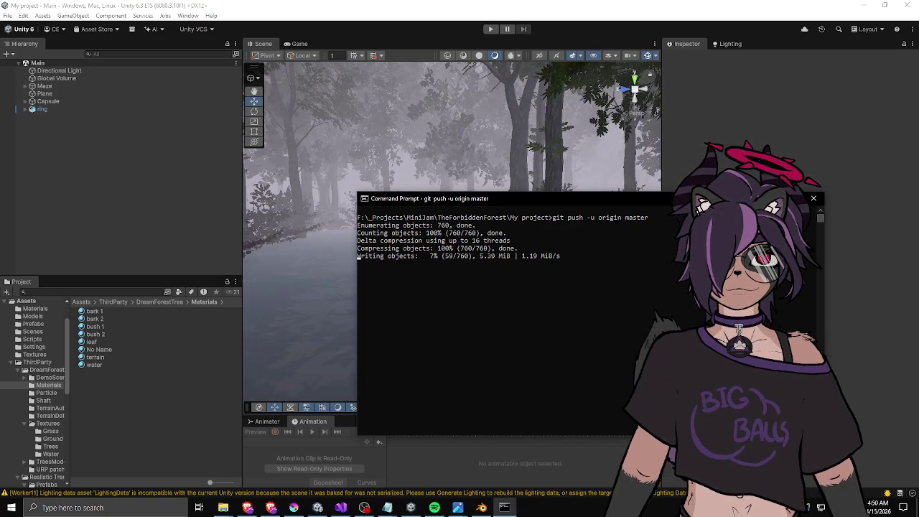
key(alt+Tab)
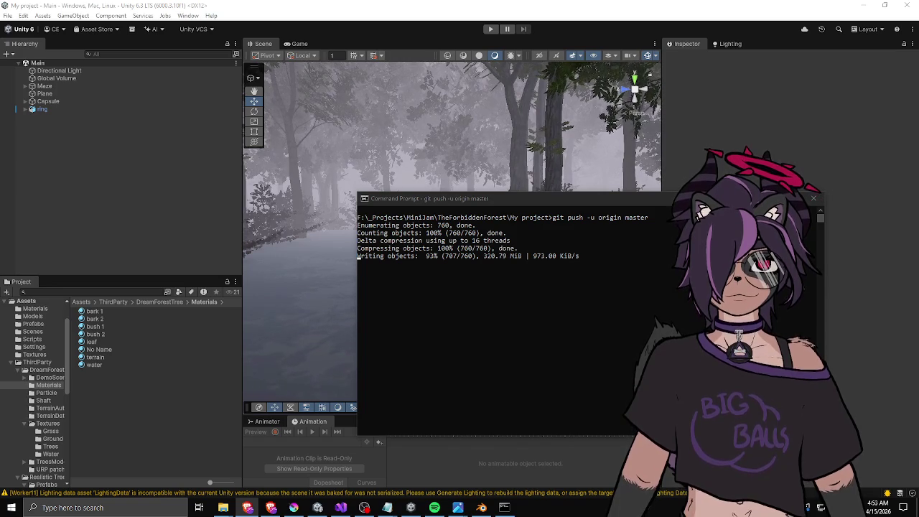
Move the console aside to reveal Unity's forest scene while the push uploads.
mouse_move(615, 198)
mouse_down()
mouse_move(603, 174)
mouse_move(588, 188)
mouse_move(918, 166)
mouse_up()
Open DreamForestTree/Textures/Ground and inspect Rock Grs 2, Ground 1, Grass 3 and Grass 1.
click(871, 225)
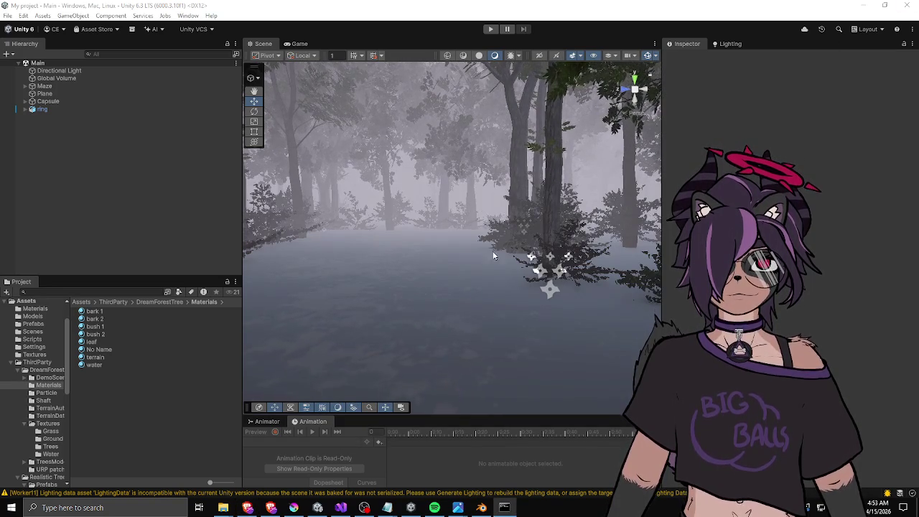
click(165, 302)
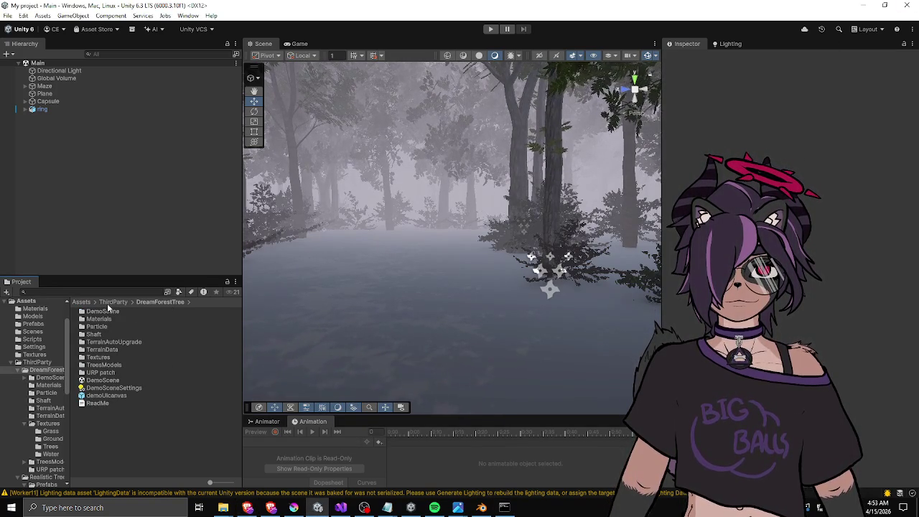
double_click(99, 357)
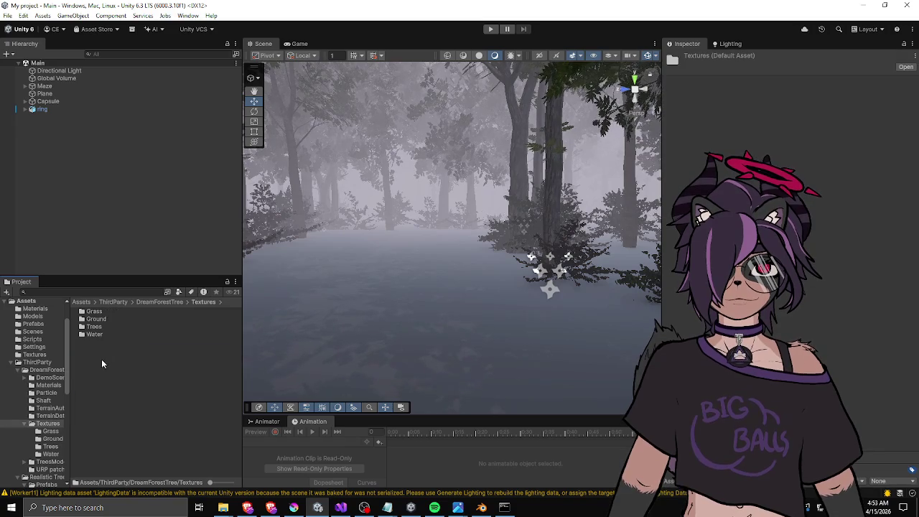
double_click(105, 316)
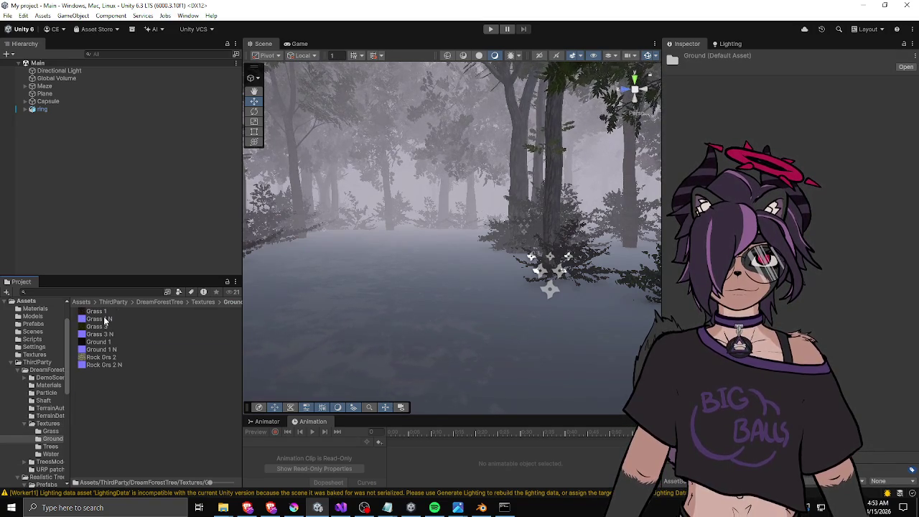
click(115, 357)
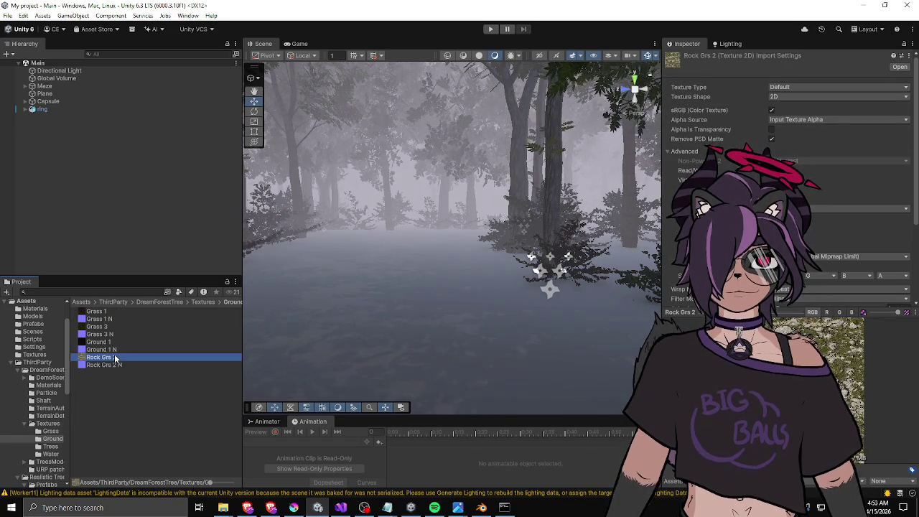
click(113, 342)
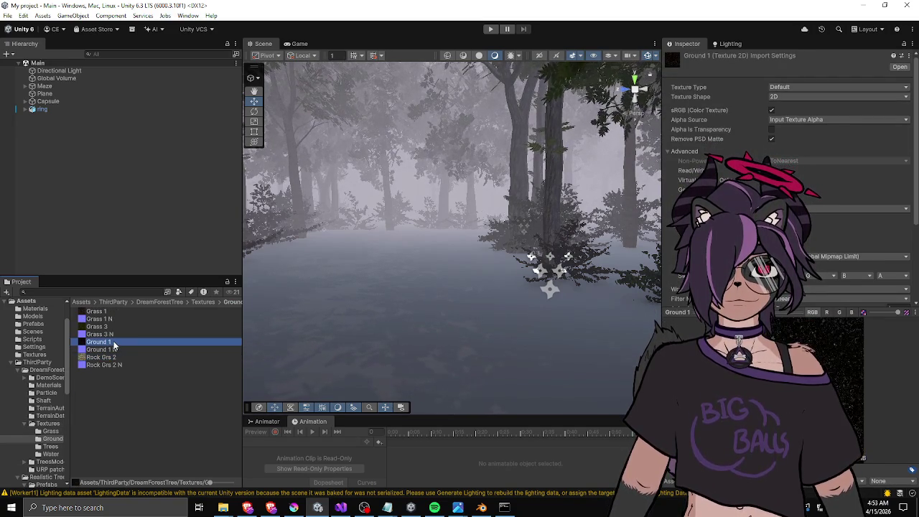
click(113, 326)
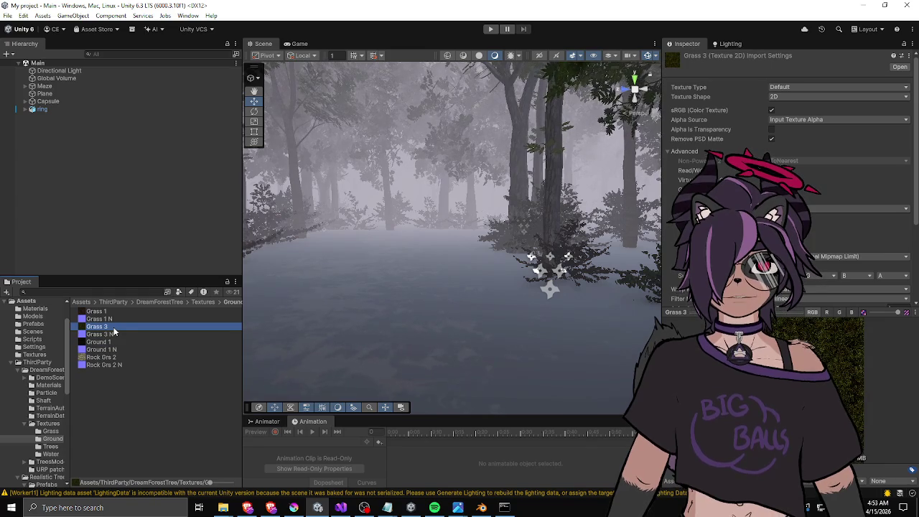
click(113, 311)
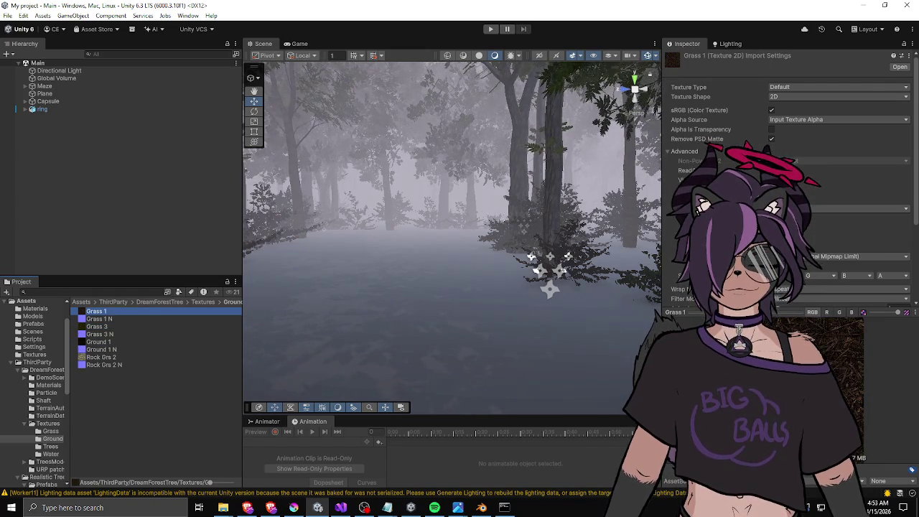
Enlarge the Inspector preview, recheck Grass 3 and Ground 1, then return to Grass 1.
drag(661, 312, 657, 196)
drag(565, 254, 521, 255)
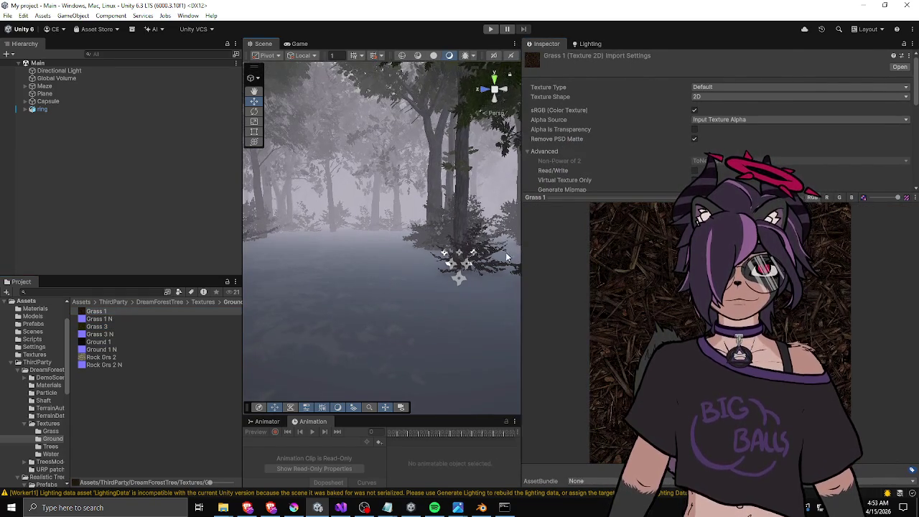
click(112, 328)
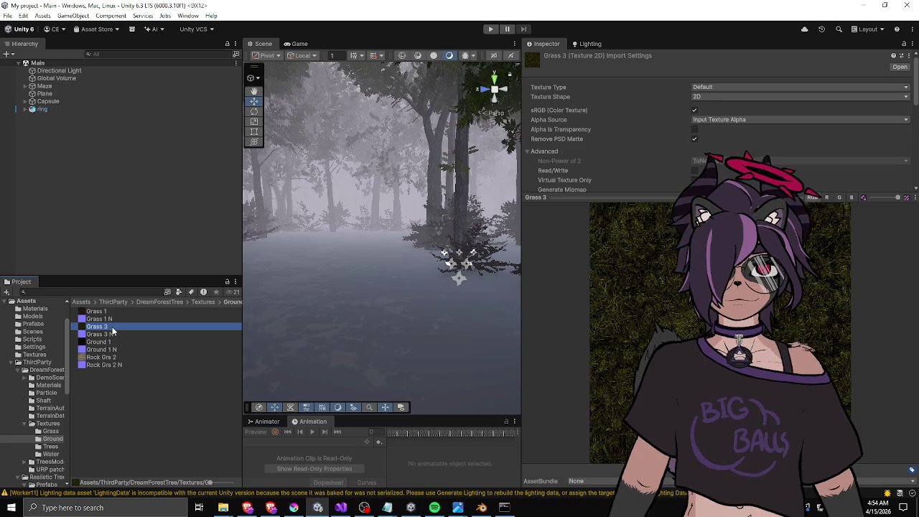
click(105, 343)
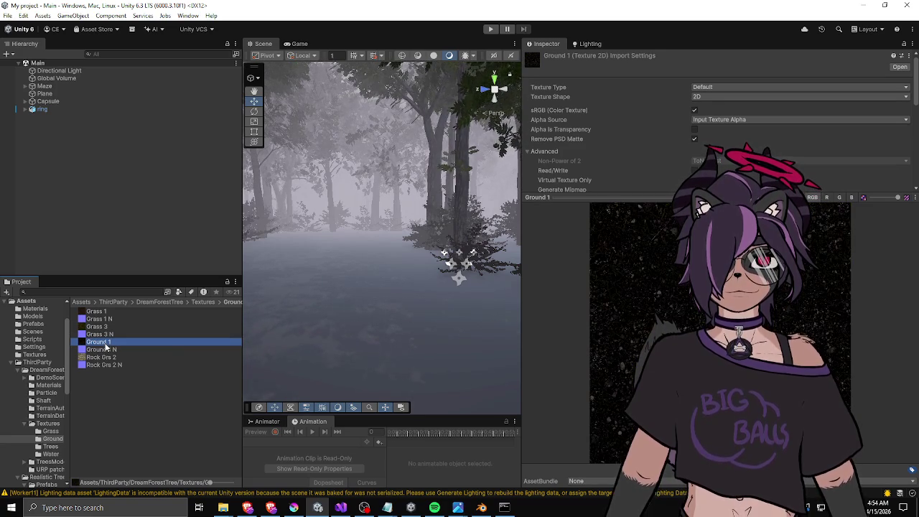
key(Up)
key(Up)
key(Up)
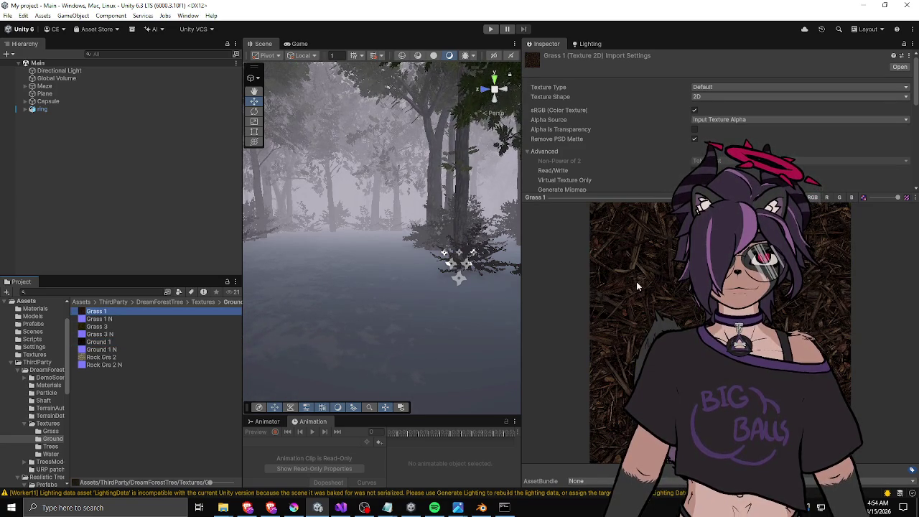